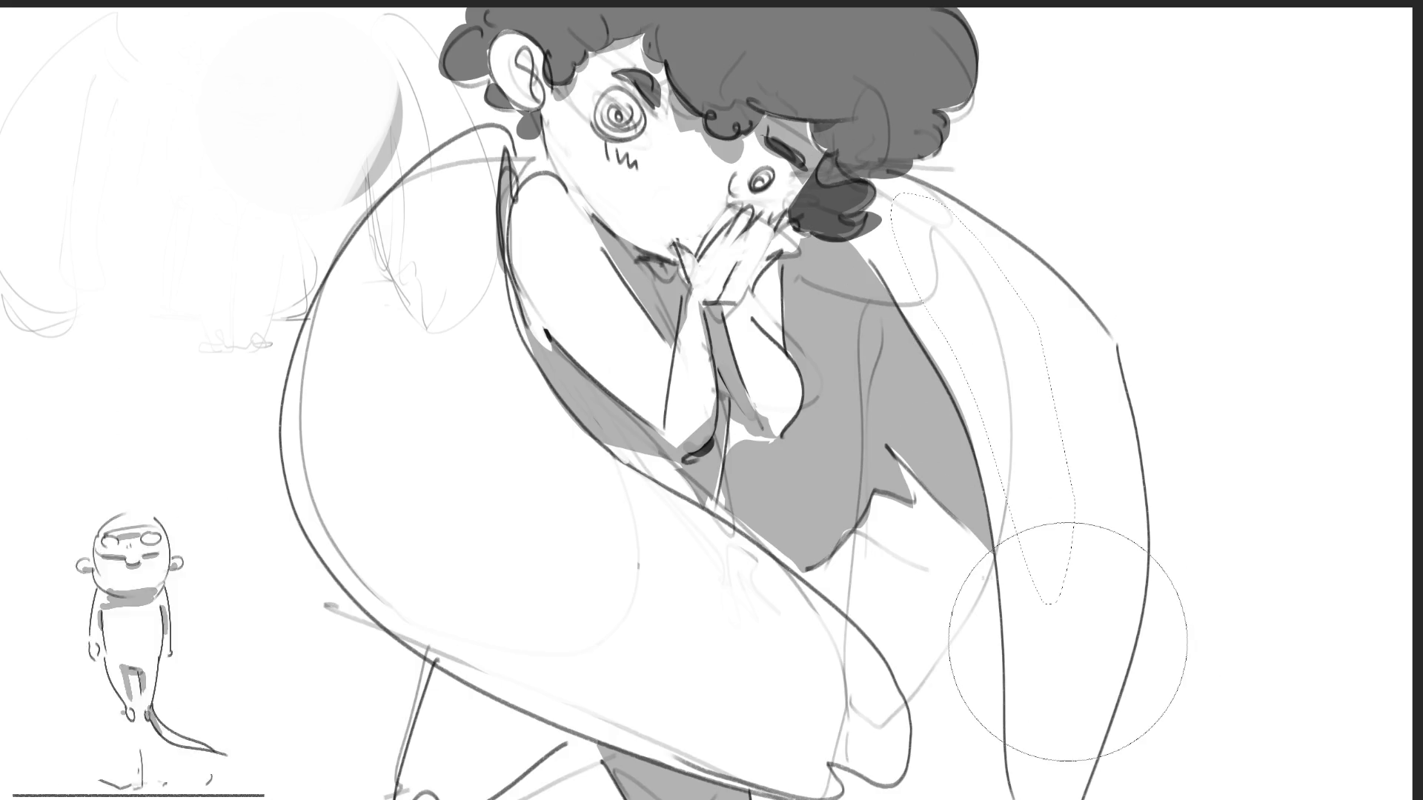
Clear the wing selection and begin lassoing feather shapes on the front wing.
{"action": "key", "text": "ctrl+d"}
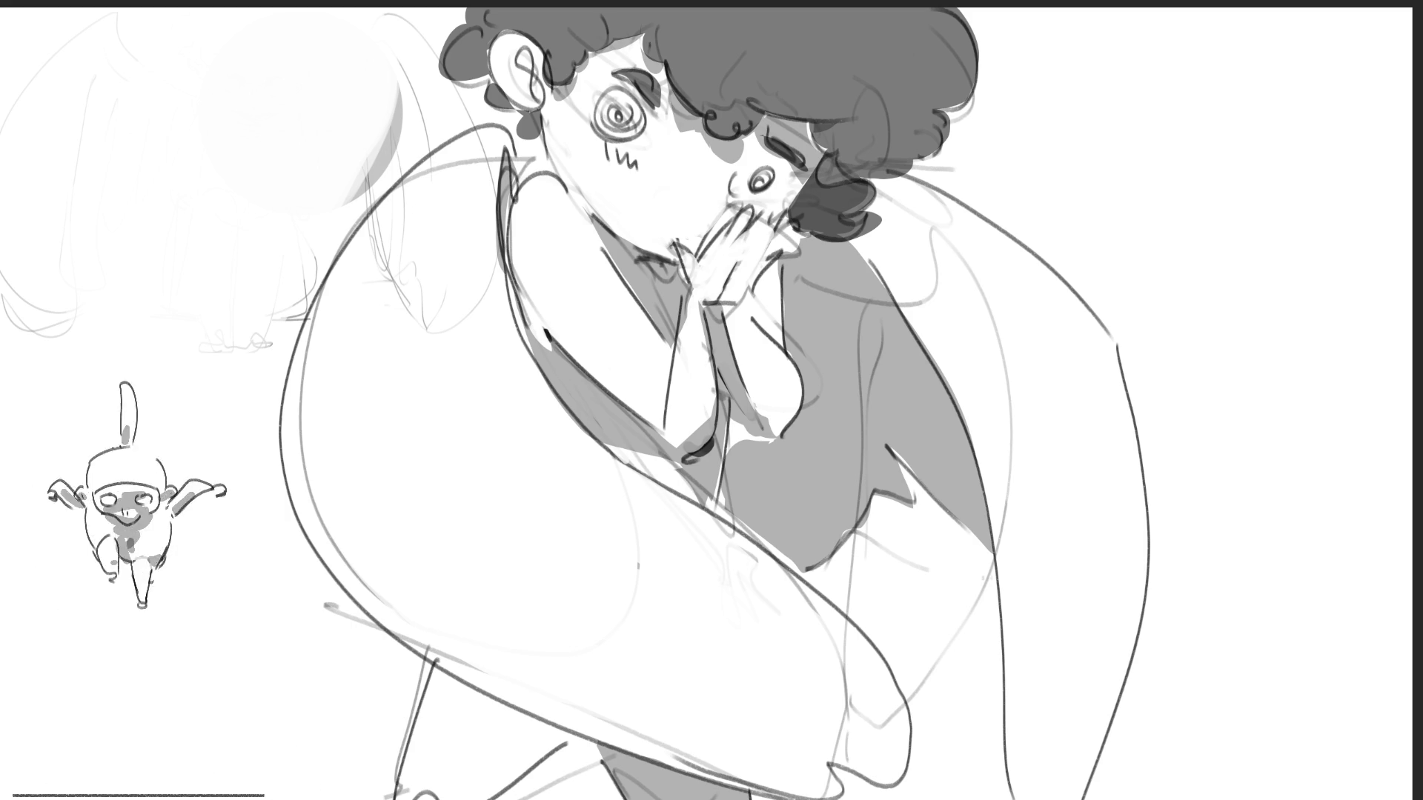
{"action": "mouse_move", "coordinate": [427, 163]}
{"action": "left_mouse_down"}
{"action": "mouse_move", "coordinate": [409, 222]}
{"action": "mouse_move", "coordinate": [454, 285]}
{"action": "mouse_move", "coordinate": [485, 467]}
{"action": "mouse_move", "coordinate": [678, 593]}
{"action": "mouse_move", "coordinate": [786, 604]}
{"action": "mouse_move", "coordinate": [616, 567]}
{"action": "mouse_move", "coordinate": [541, 530]}
{"action": "mouse_move", "coordinate": [456, 434]}
{"action": "mouse_move", "coordinate": [401, 317]}
{"action": "left_mouse_up"}
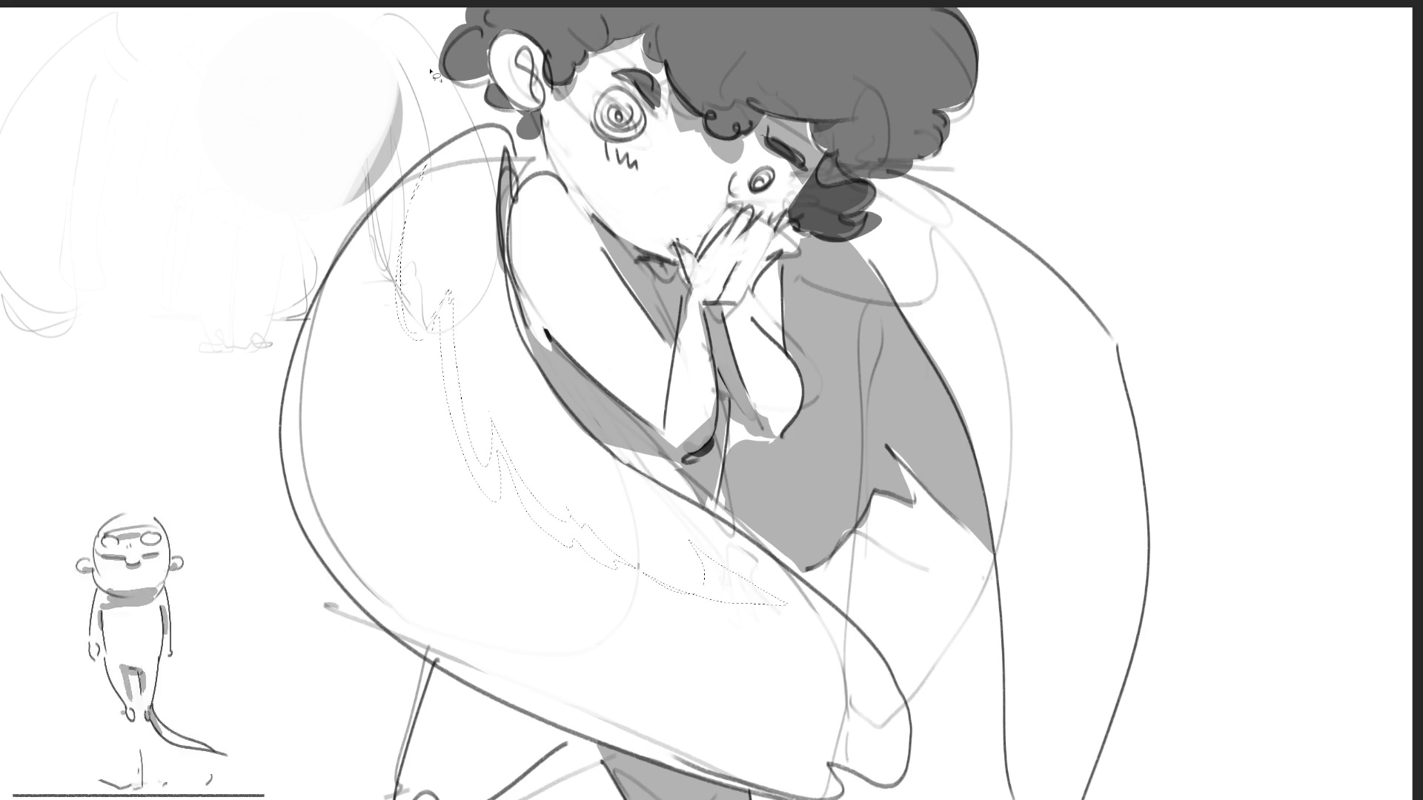
Shade the selected front-wing feathers grey and select a strip along the wing's left edge.
{"action": "key", "text": "e"}
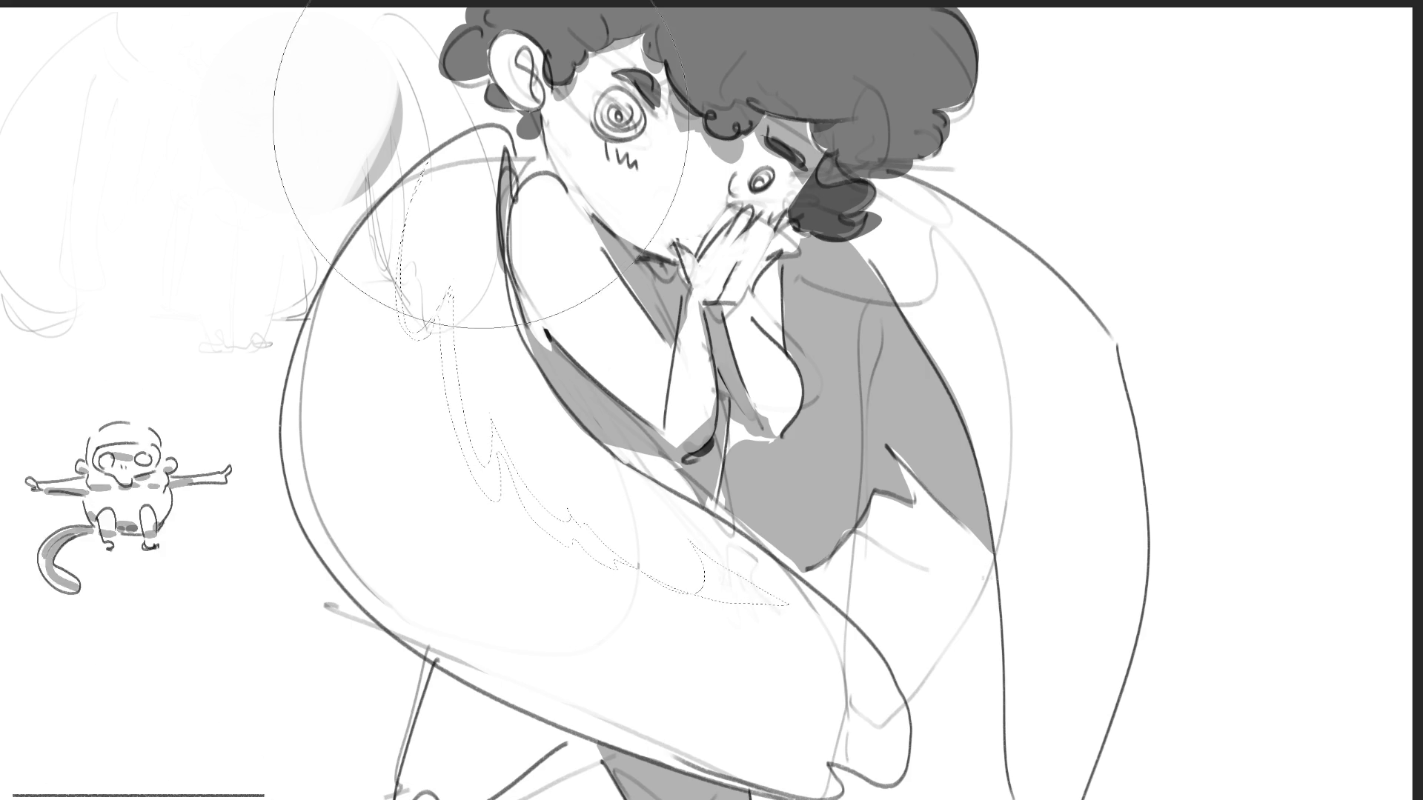
{"action": "left_click_drag", "start_coordinate": [460, 130], "coordinate": [578, 593]}
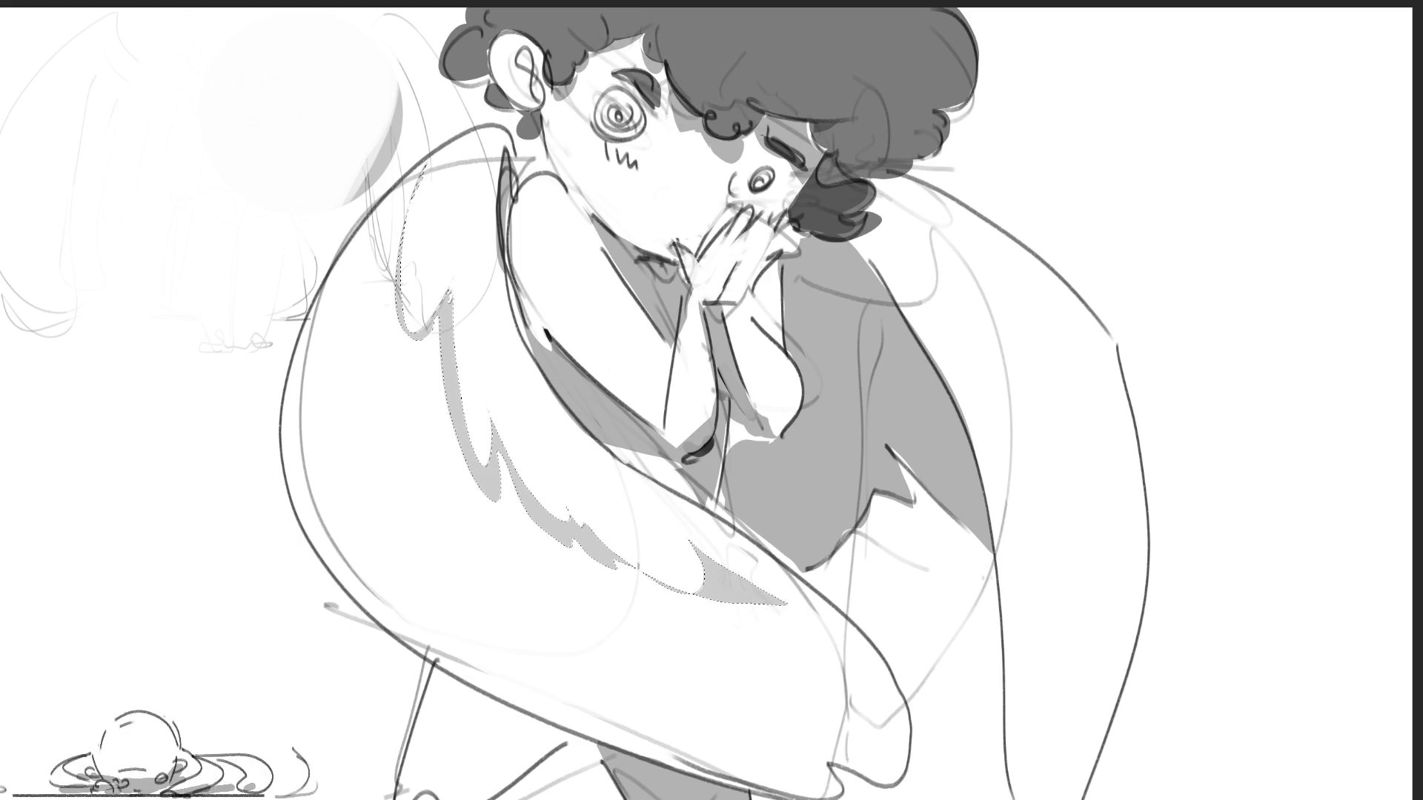
{"action": "mouse_move", "coordinate": [380, 292]}
{"action": "left_mouse_down"}
{"action": "mouse_move", "coordinate": [345, 422]}
{"action": "mouse_move", "coordinate": [372, 293]}
{"action": "mouse_move", "coordinate": [352, 549]}
{"action": "mouse_move", "coordinate": [437, 662]}
{"action": "mouse_move", "coordinate": [604, 756]}
{"action": "mouse_move", "coordinate": [830, 782]}
{"action": "mouse_move", "coordinate": [853, 741]}
{"action": "mouse_move", "coordinate": [838, 717]}
{"action": "left_mouse_up"}
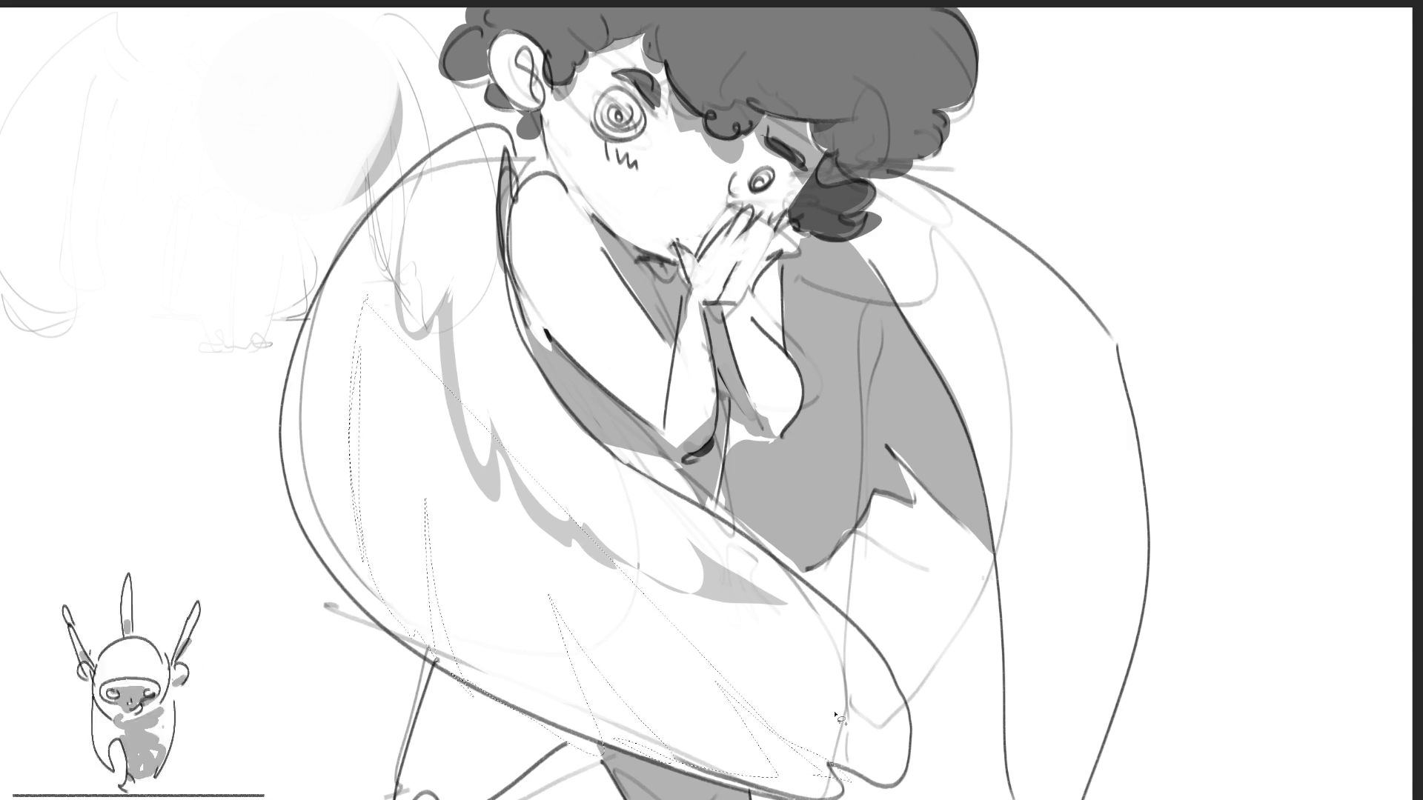
{"action": "key", "text": "ctrl+d"}
Select more front-wing feather wedges, shade them grey, and start lassoing back-wing feathers.
{"action": "mouse_move", "coordinate": [354, 300]}
{"action": "left_mouse_down"}
{"action": "mouse_move", "coordinate": [348, 585]}
{"action": "mouse_move", "coordinate": [360, 458]}
{"action": "mouse_move", "coordinate": [511, 701]}
{"action": "mouse_move", "coordinate": [358, 413]}
{"action": "mouse_move", "coordinate": [358, 382]}
{"action": "left_mouse_up"}
{"action": "mouse_move", "coordinate": [482, 535]}
{"action": "left_mouse_down"}
{"action": "mouse_move", "coordinate": [381, 382]}
{"action": "mouse_move", "coordinate": [493, 678]}
{"action": "left_mouse_up"}
{"action": "mouse_move", "coordinate": [641, 710]}
{"action": "left_mouse_down"}
{"action": "mouse_move", "coordinate": [670, 741]}
{"action": "mouse_move", "coordinate": [604, 693]}
{"action": "mouse_move", "coordinate": [548, 607]}
{"action": "left_mouse_up"}
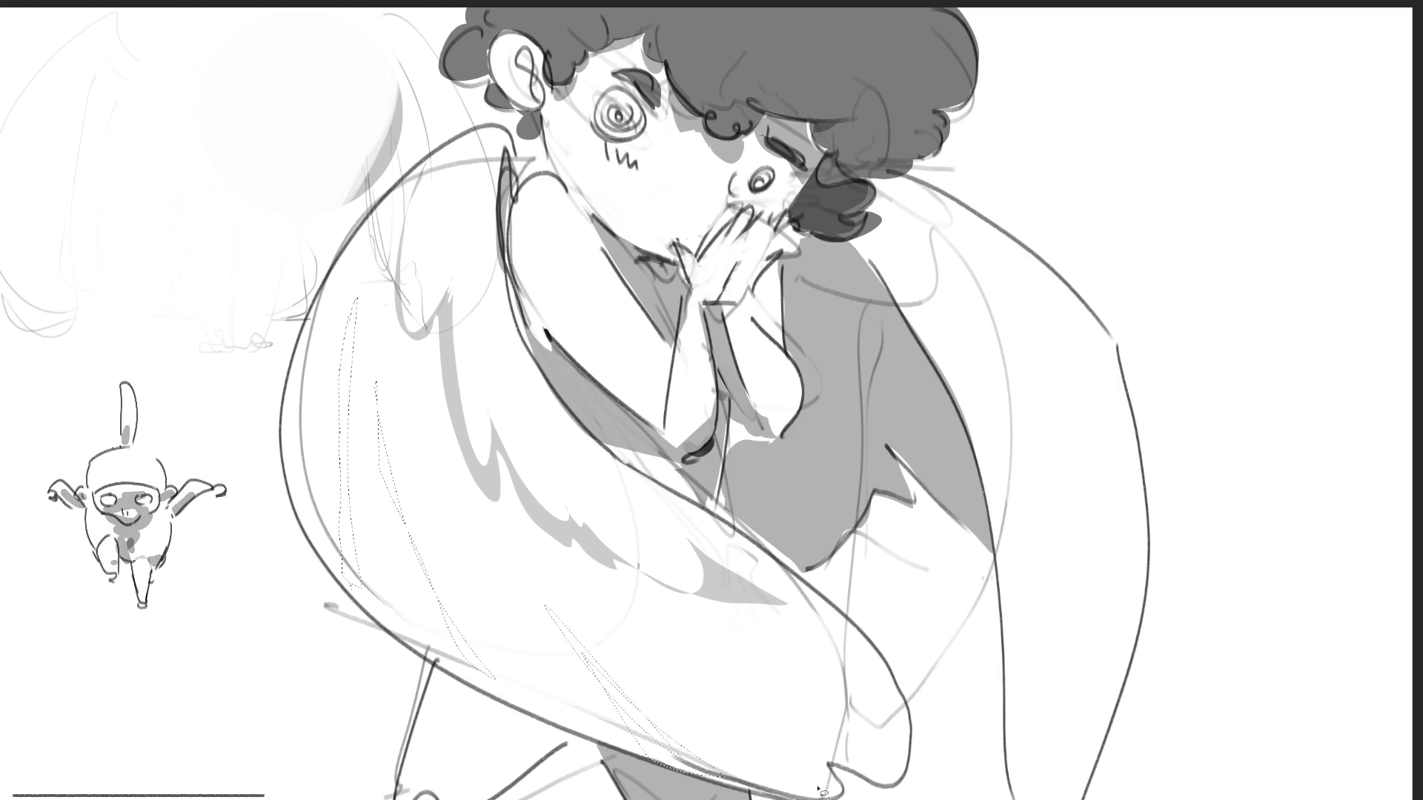
{"action": "mouse_move", "coordinate": [700, 715]}
{"action": "left_mouse_down"}
{"action": "mouse_move", "coordinate": [785, 771]}
{"action": "mouse_move", "coordinate": [871, 780]}
{"action": "left_mouse_up"}
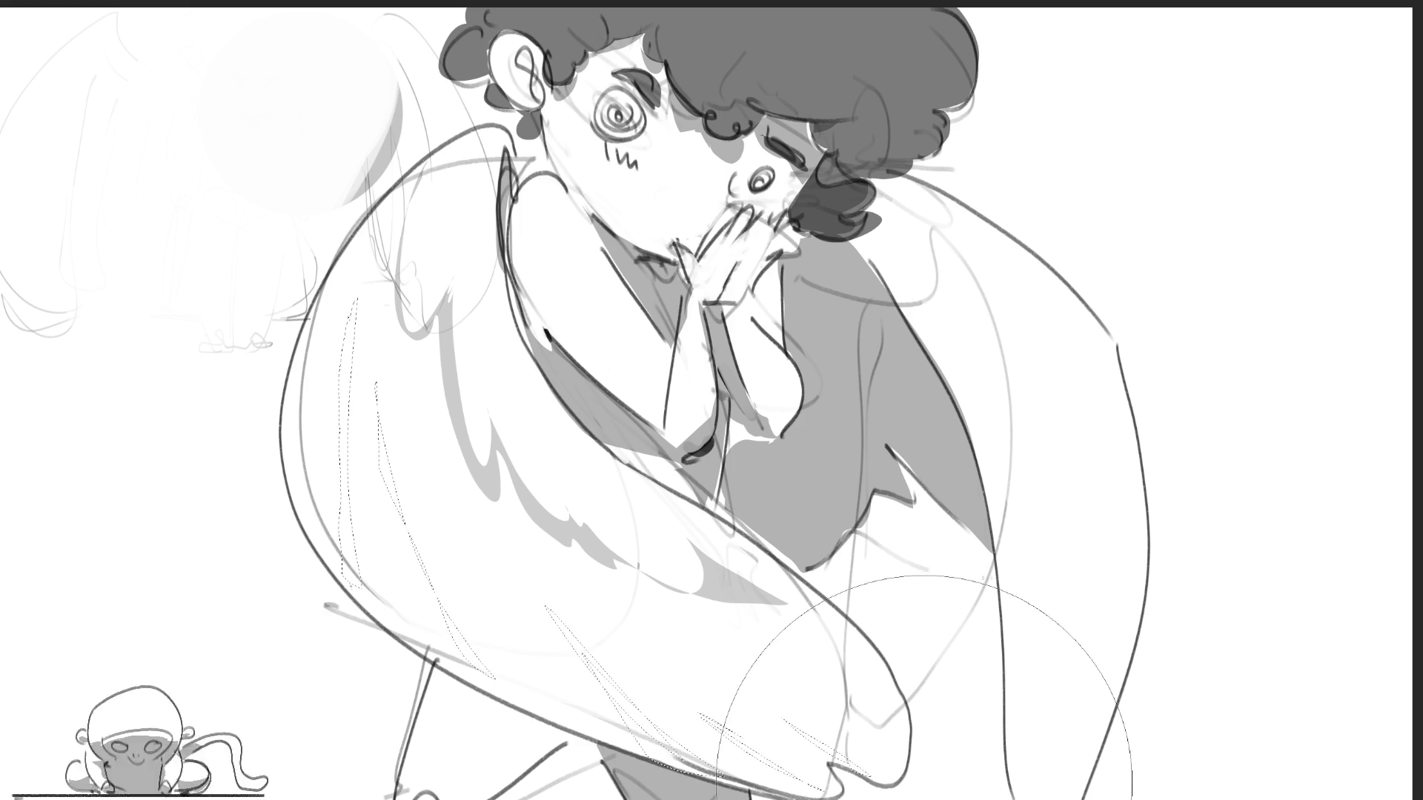
{"action": "left_click_drag", "start_coordinate": [563, 571], "coordinate": [533, 519]}
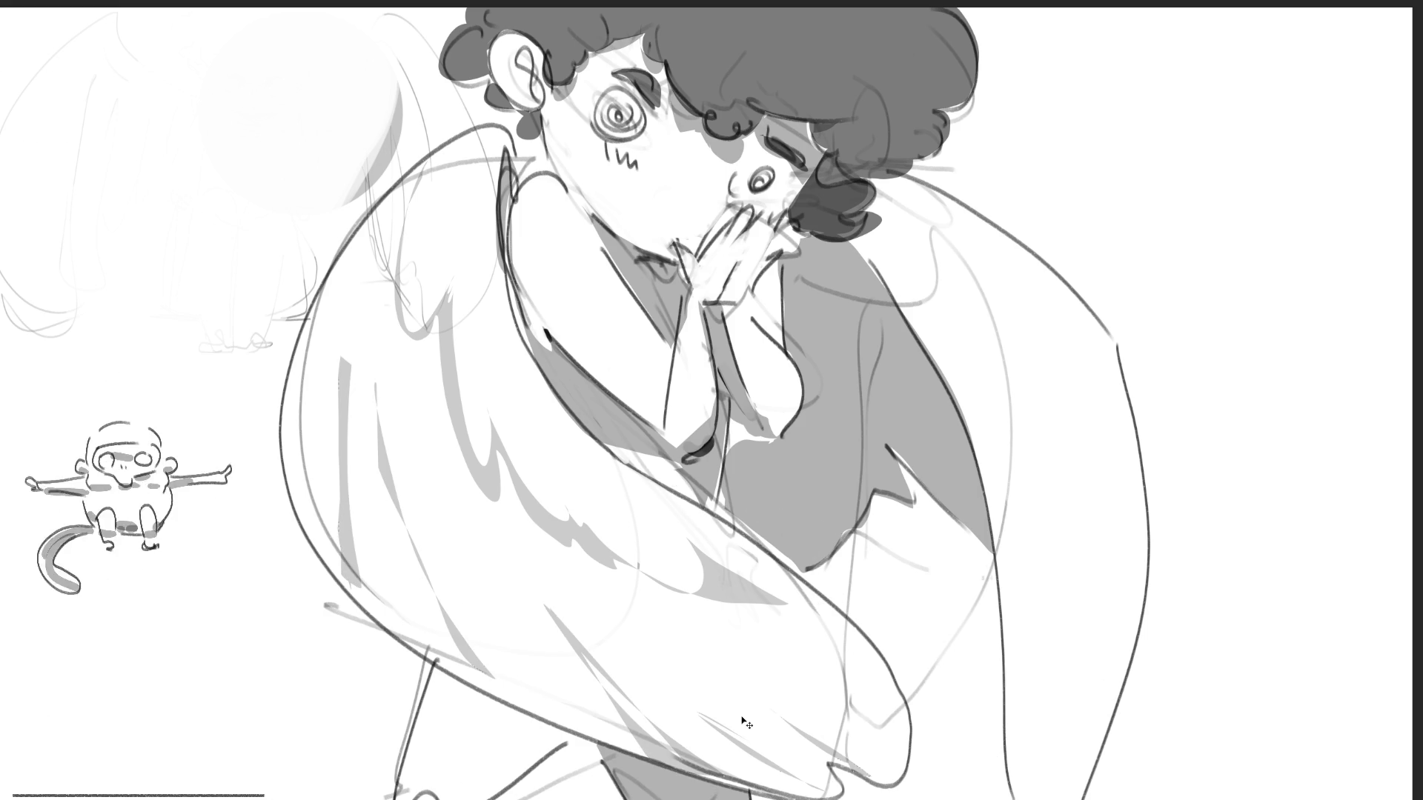
{"action": "key", "text": "ctrl+d"}
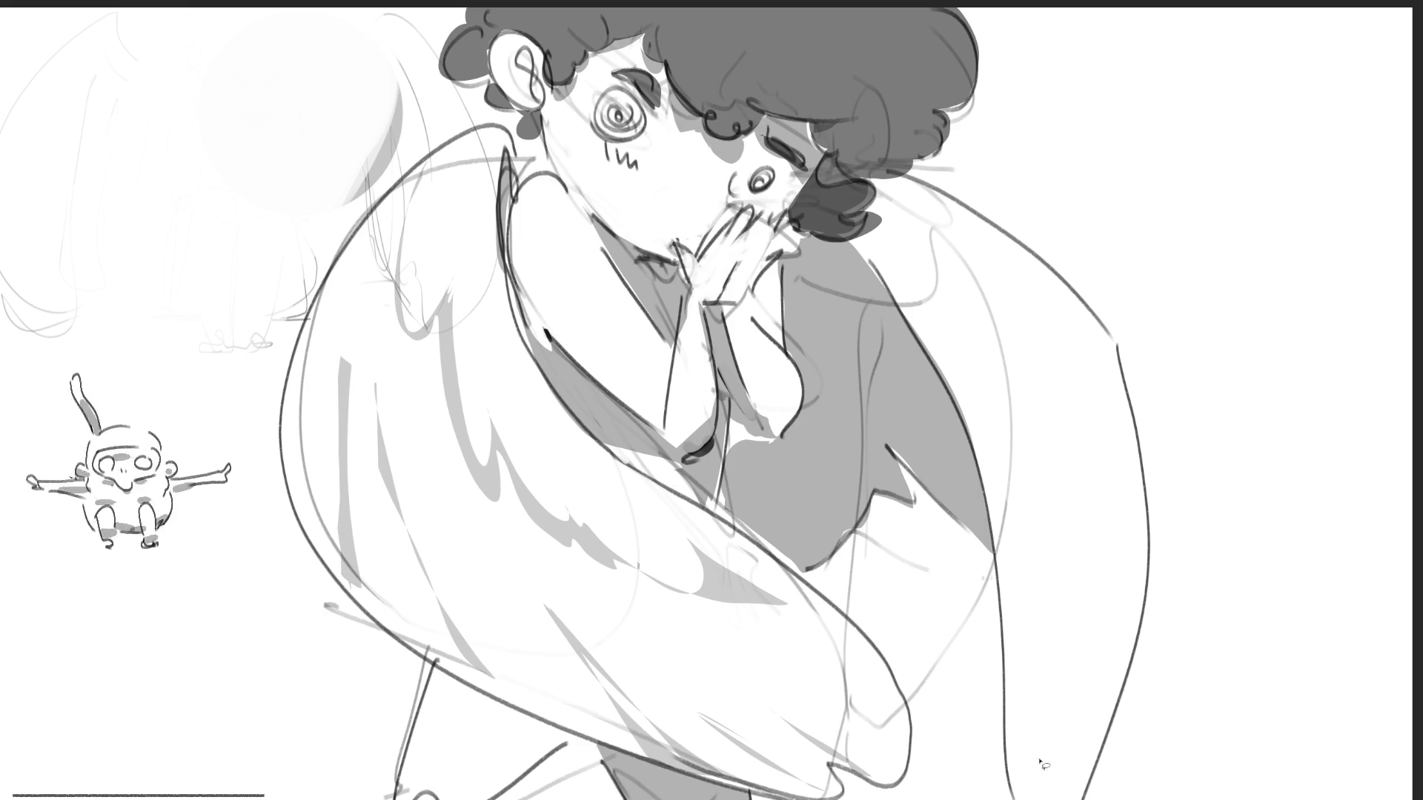
{"action": "mouse_move", "coordinate": [1047, 777]}
{"action": "left_mouse_down"}
{"action": "mouse_move", "coordinate": [1082, 639]}
{"action": "mouse_move", "coordinate": [1071, 616]}
{"action": "mouse_move", "coordinate": [1086, 761]}
{"action": "mouse_move", "coordinate": [1090, 613]}
{"action": "mouse_move", "coordinate": [1061, 318]}
{"action": "mouse_move", "coordinate": [1130, 478]}
{"action": "mouse_move", "coordinate": [1115, 749]}
{"action": "mouse_move", "coordinate": [1138, 467]}
{"action": "mouse_move", "coordinate": [1109, 717]}
{"action": "left_mouse_up"}
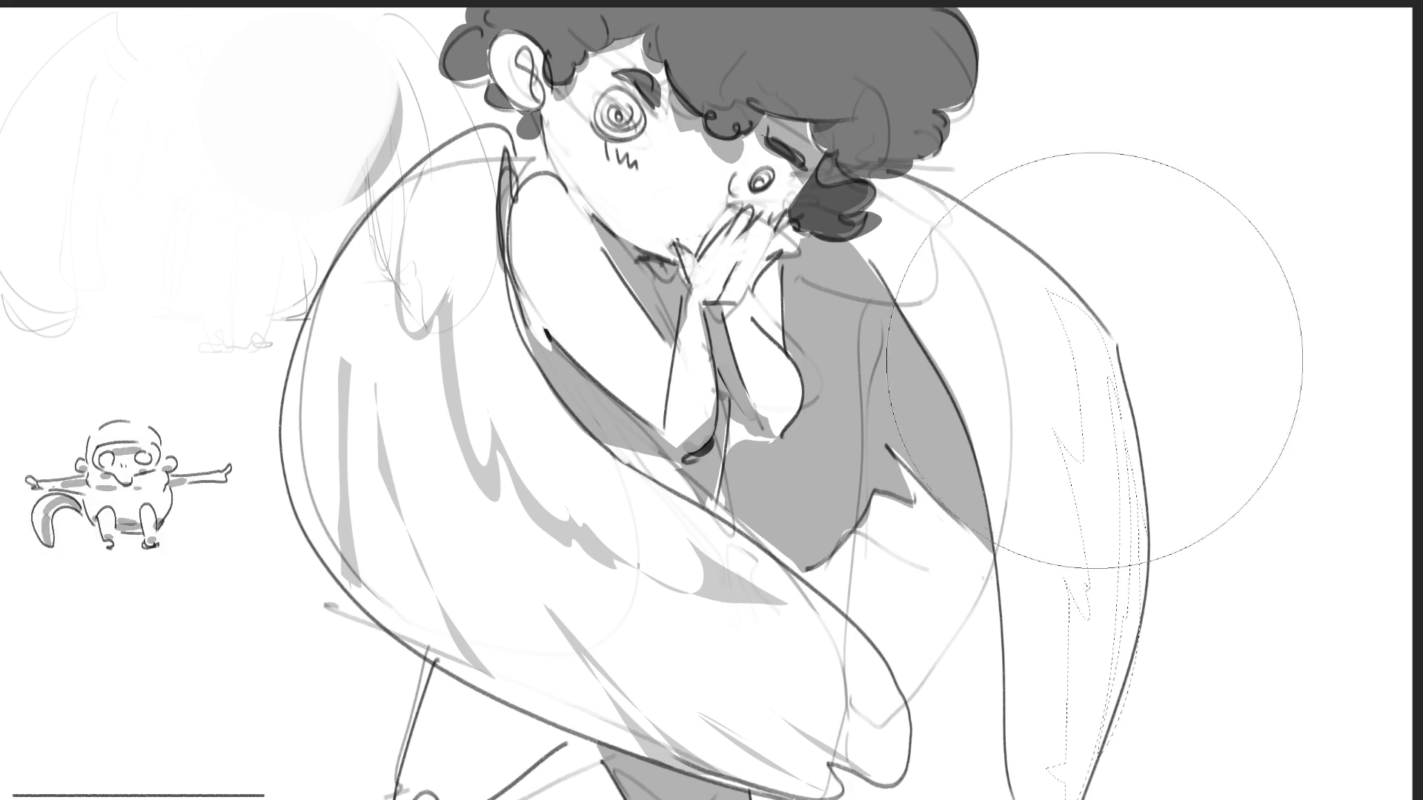
Paint light grey inside the back wing's feather selection and shrink the brush slightly.
{"action": "left_click_drag", "start_coordinate": [1143, 356], "coordinate": [1104, 667]}
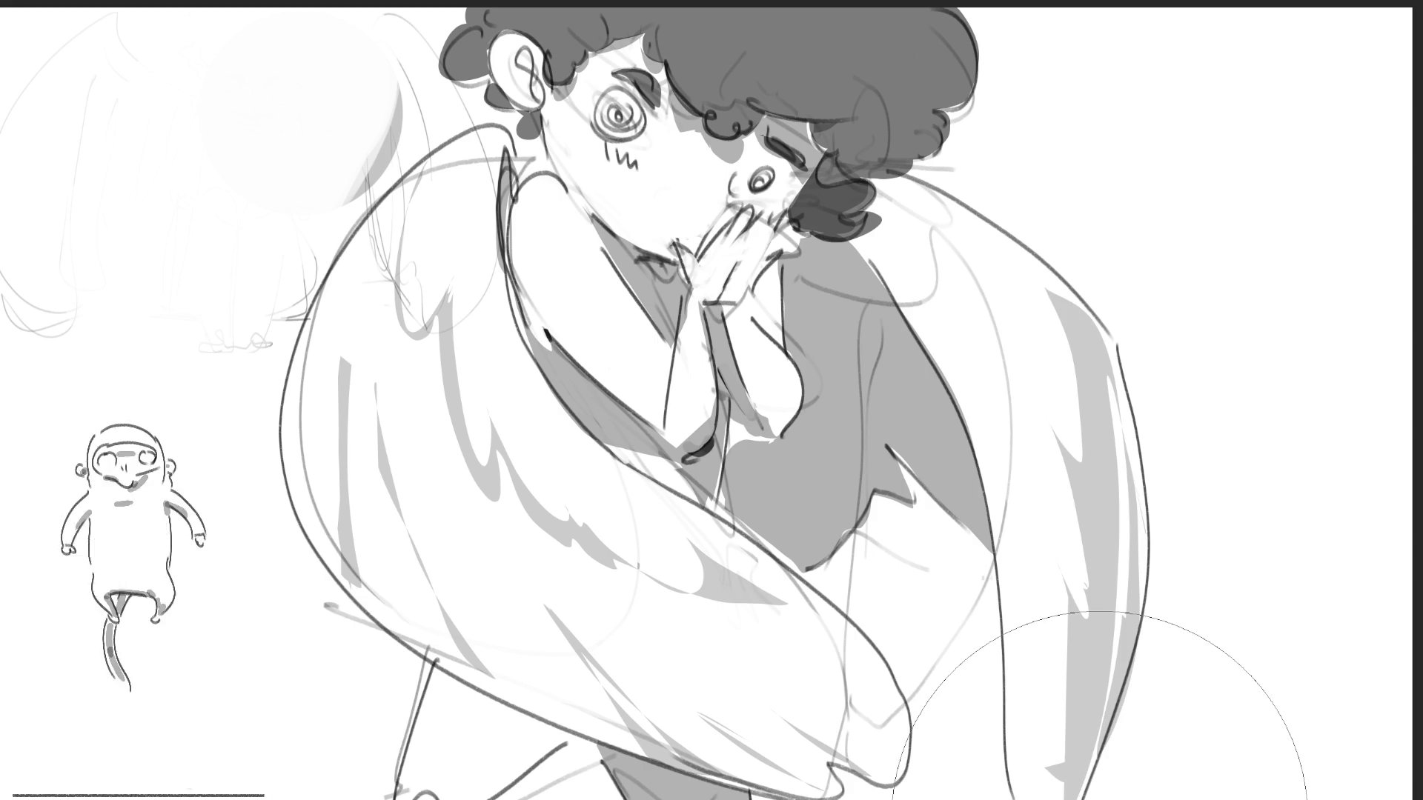
{"action": "key", "text": "["}
{"action": "key", "text": "["}
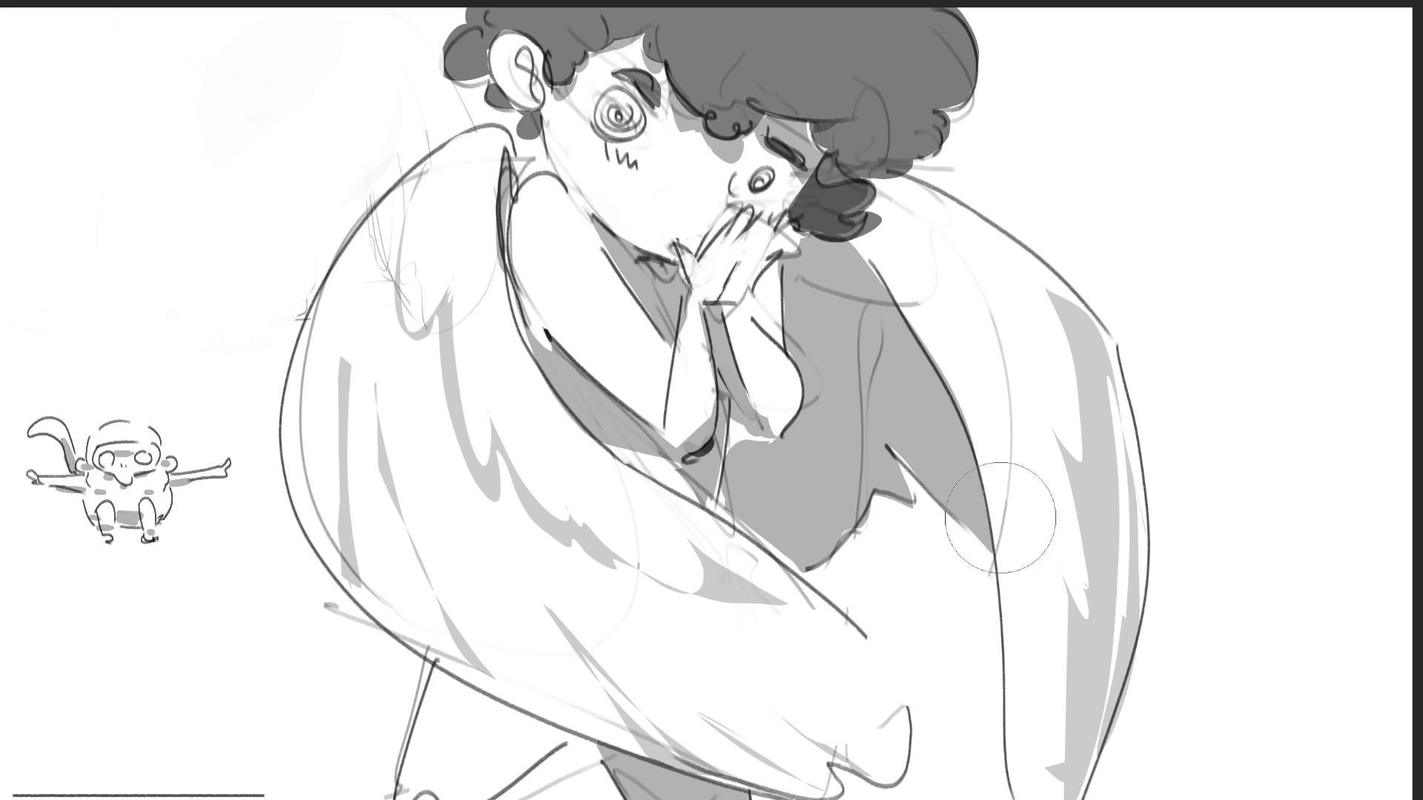
Halve the brush size and ink a dark belt across the figure's waist.
{"action": "key", "text": "["}
{"action": "key", "text": "["}
{"action": "key", "text": "["}
{"action": "left_click_drag", "start_coordinate": [728, 503], "coordinate": [874, 498]}
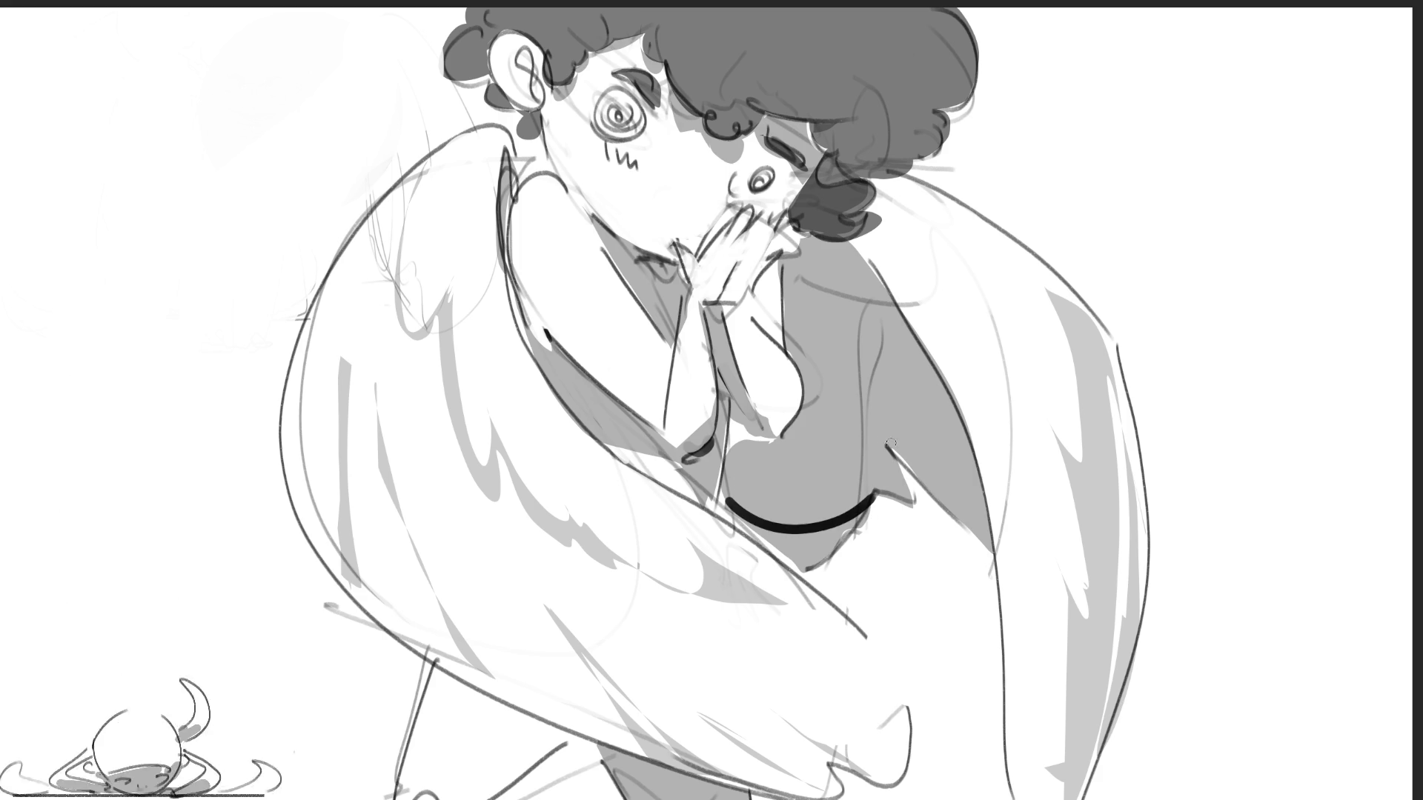
{"action": "mouse_move", "coordinate": [750, 531]}
{"action": "left_mouse_down"}
{"action": "mouse_move", "coordinate": [785, 535]}
{"action": "mouse_move", "coordinate": [874, 506]}
{"action": "mouse_move", "coordinate": [877, 520]}
{"action": "left_mouse_up"}
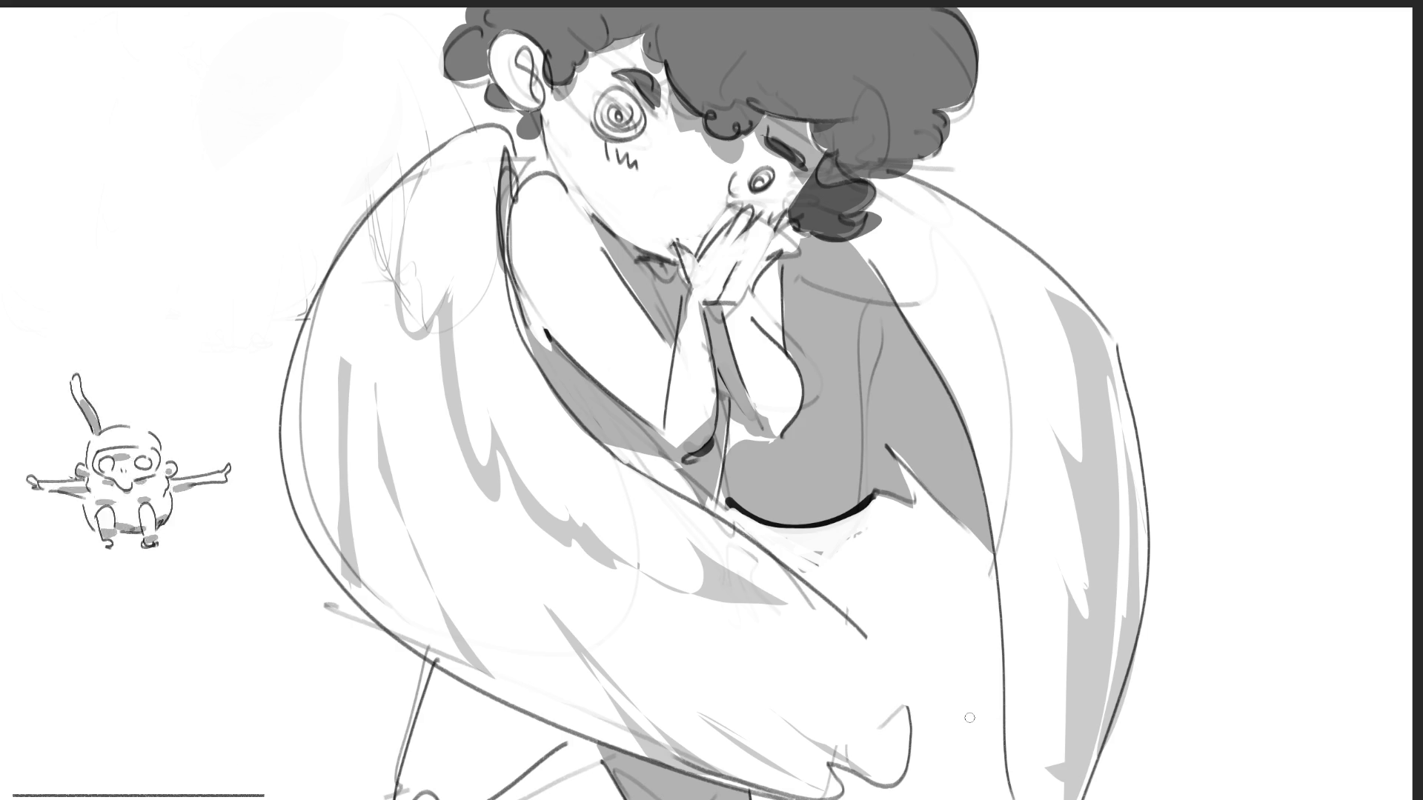
Ink one long bold line along the front wing's upper edge, redoing missed strokes.
{"action": "mouse_move", "coordinate": [307, 300]}
{"action": "left_mouse_down"}
{"action": "mouse_move", "coordinate": [283, 547]}
{"action": "mouse_move", "coordinate": [375, 646]}
{"action": "mouse_move", "coordinate": [566, 740]}
{"action": "left_mouse_up"}
{"action": "key", "text": "ctrl+z"}
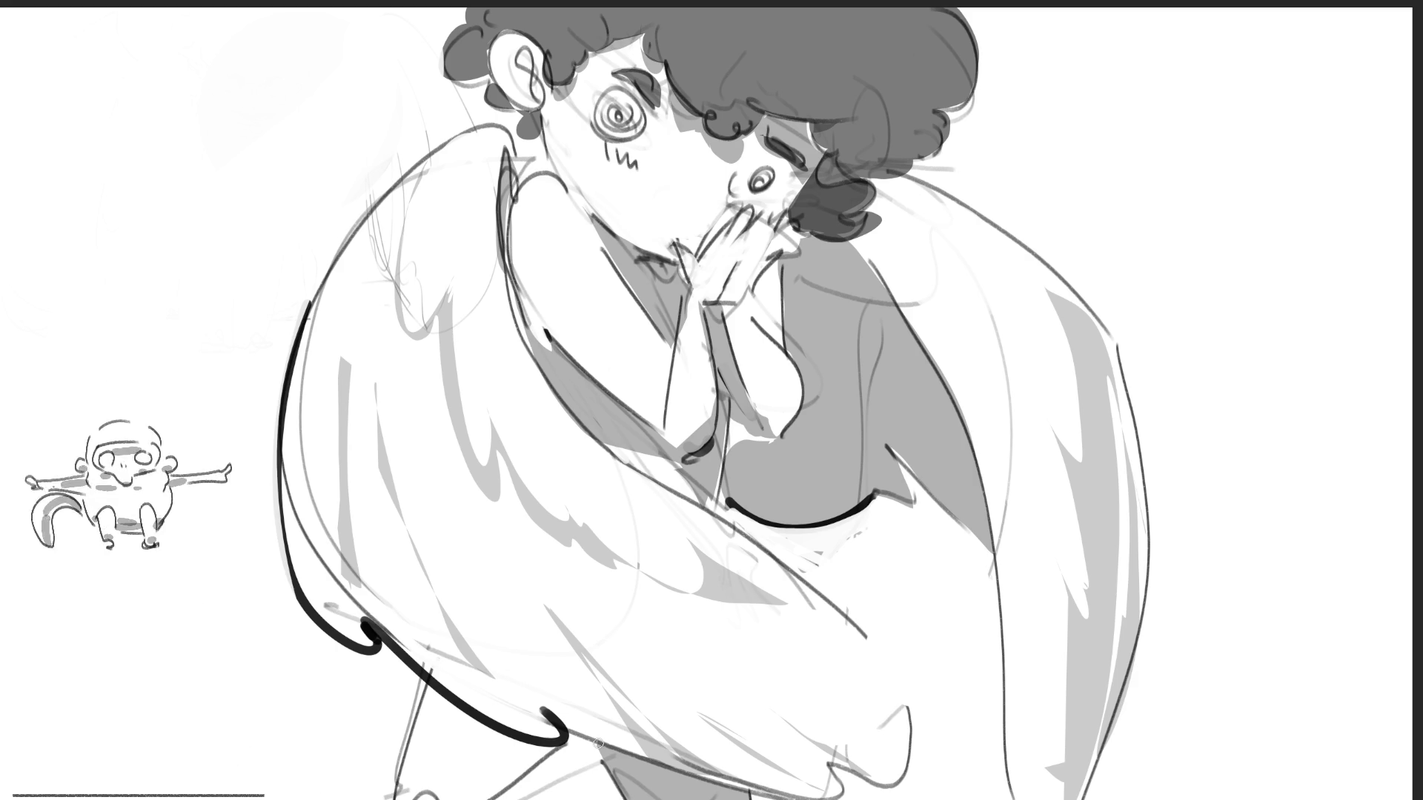
{"action": "mouse_move", "coordinate": [308, 302]}
{"action": "left_mouse_down"}
{"action": "mouse_move", "coordinate": [320, 276]}
{"action": "mouse_move", "coordinate": [512, 119]}
{"action": "left_mouse_up"}
{"action": "key", "text": "ctrl+z"}
{"action": "mouse_move", "coordinate": [302, 315]}
{"action": "left_mouse_down"}
{"action": "mouse_move", "coordinate": [342, 241]}
{"action": "mouse_move", "coordinate": [511, 166]}
{"action": "left_mouse_up"}
{"action": "key", "text": "ctrl+z"}
{"action": "key", "text": "ctrl+z"}
{"action": "mouse_move", "coordinate": [302, 317]}
{"action": "left_mouse_down"}
{"action": "mouse_move", "coordinate": [489, 120]}
{"action": "mouse_move", "coordinate": [512, 171]}
{"action": "left_mouse_up"}
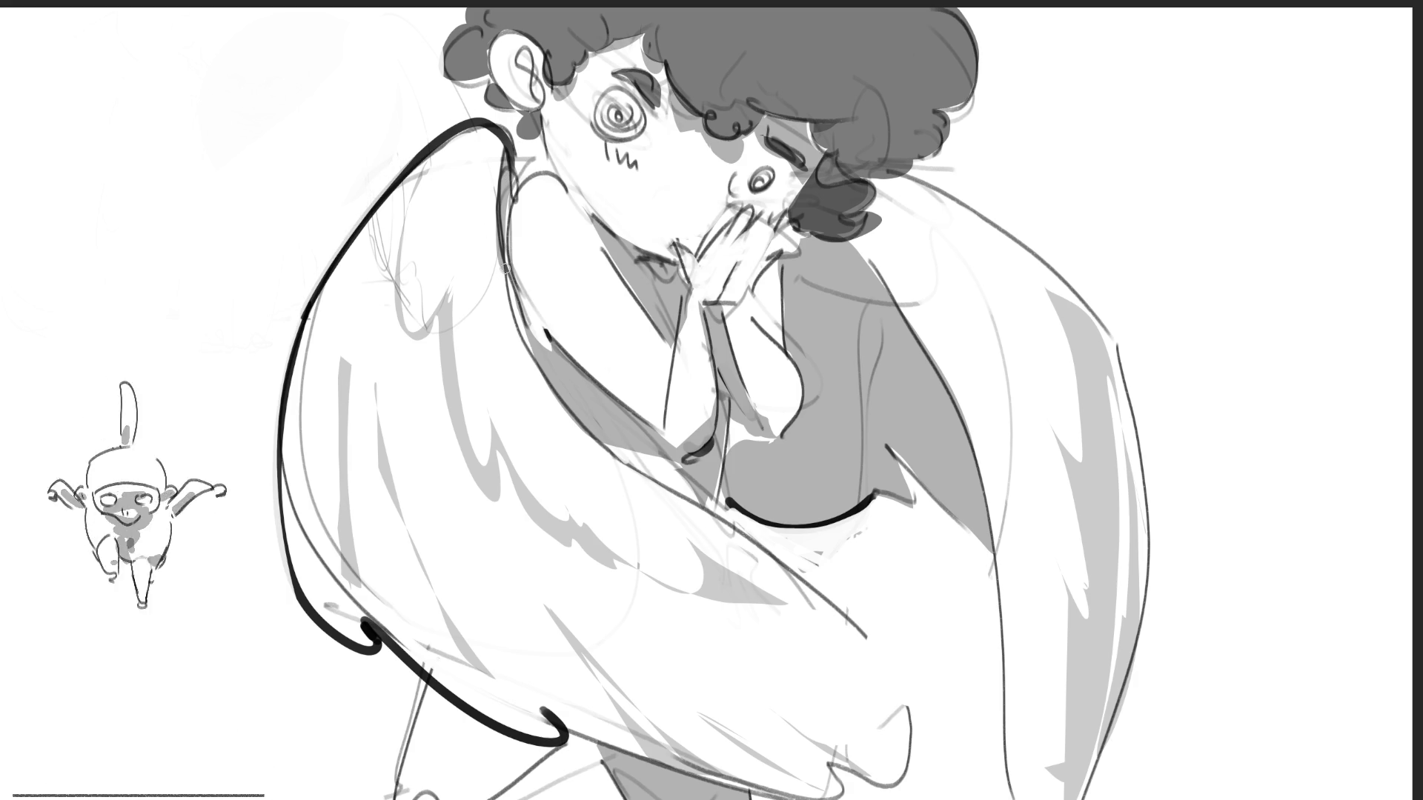
Outline the right wing's inner edge and ink thick lines on the lower legs.
{"action": "left_click_drag", "start_coordinate": [860, 250], "coordinate": [994, 797]}
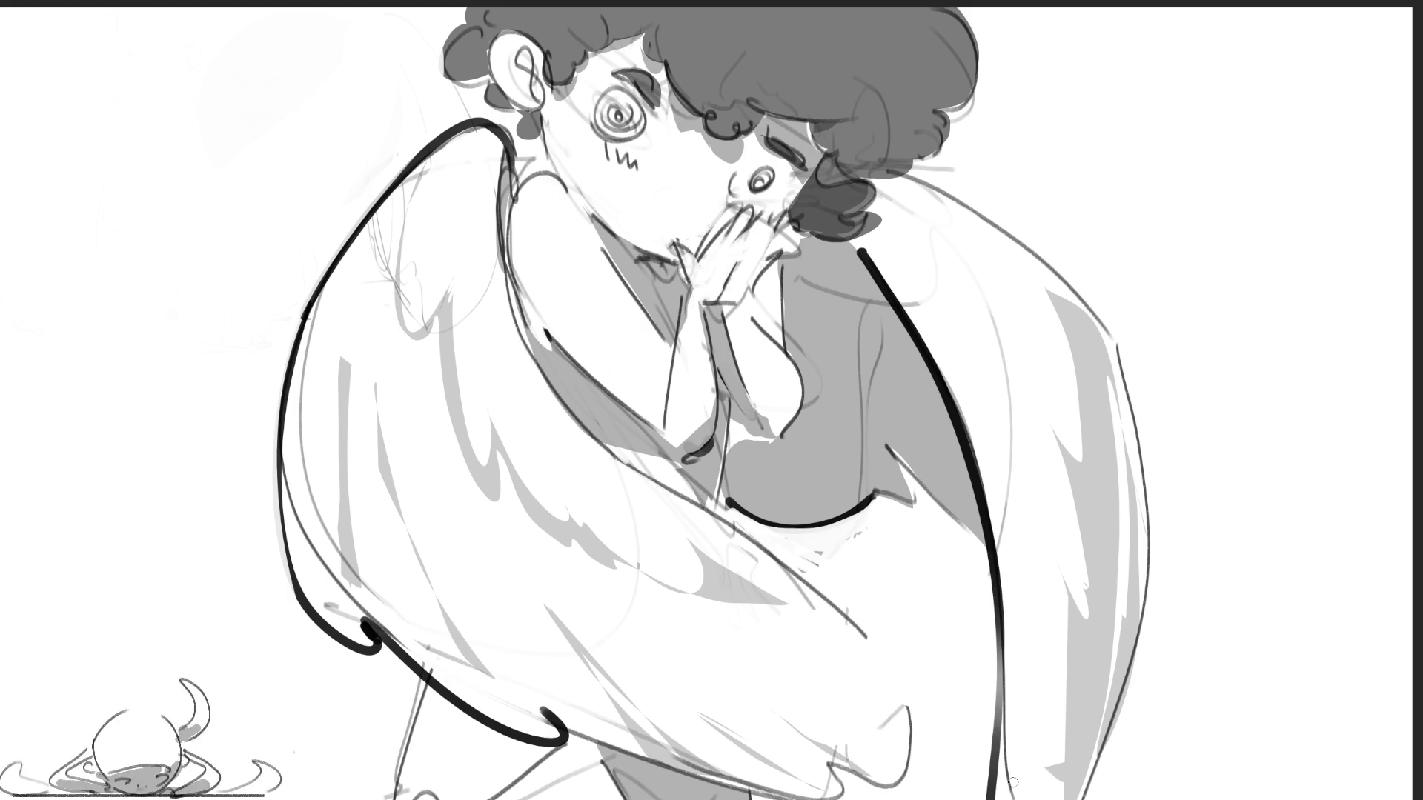
{"action": "key", "text": "ctrl+z"}
{"action": "mouse_move", "coordinate": [845, 238]}
{"action": "left_mouse_down"}
{"action": "mouse_move", "coordinate": [996, 669]}
{"action": "mouse_move", "coordinate": [996, 788]}
{"action": "left_mouse_up"}
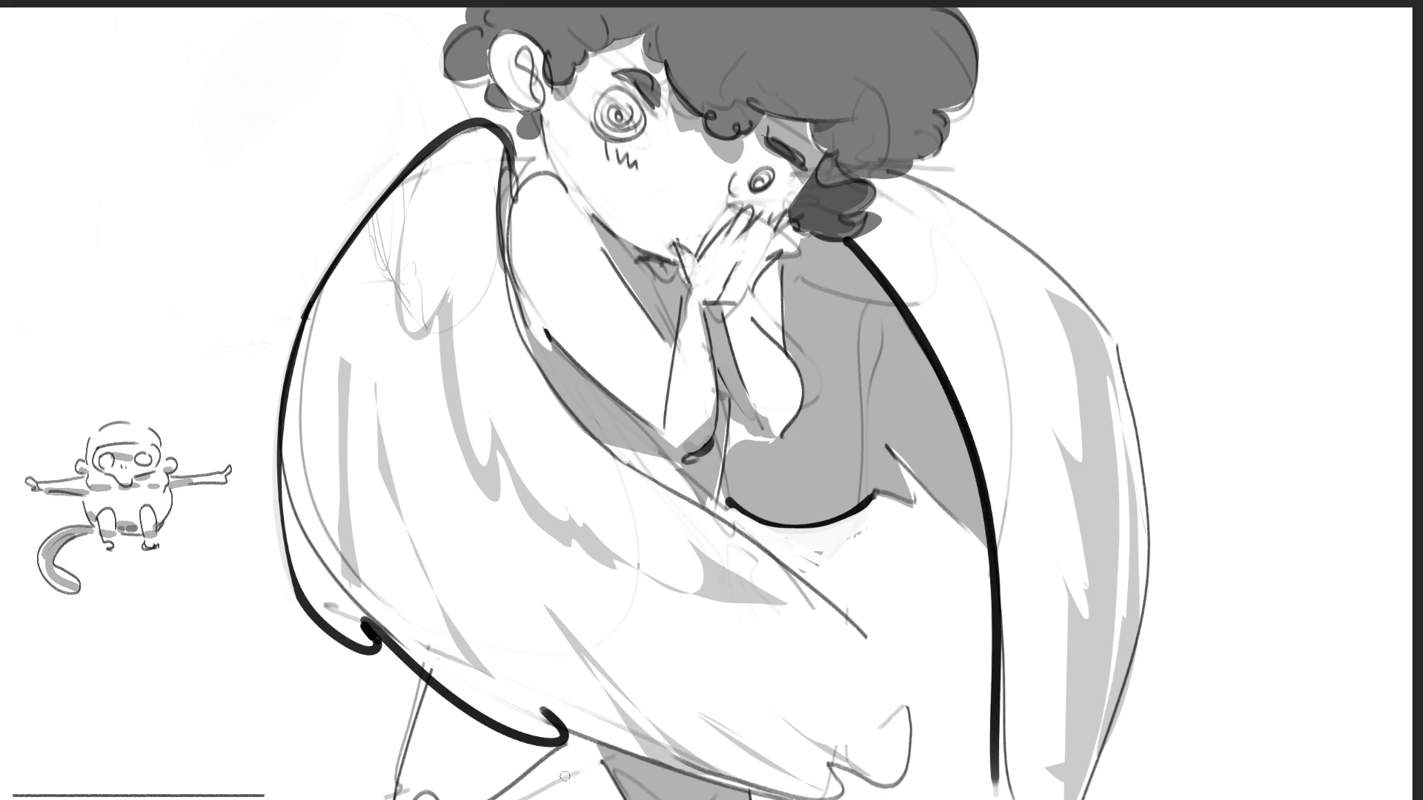
{"action": "left_click_drag", "start_coordinate": [591, 742], "coordinate": [630, 799]}
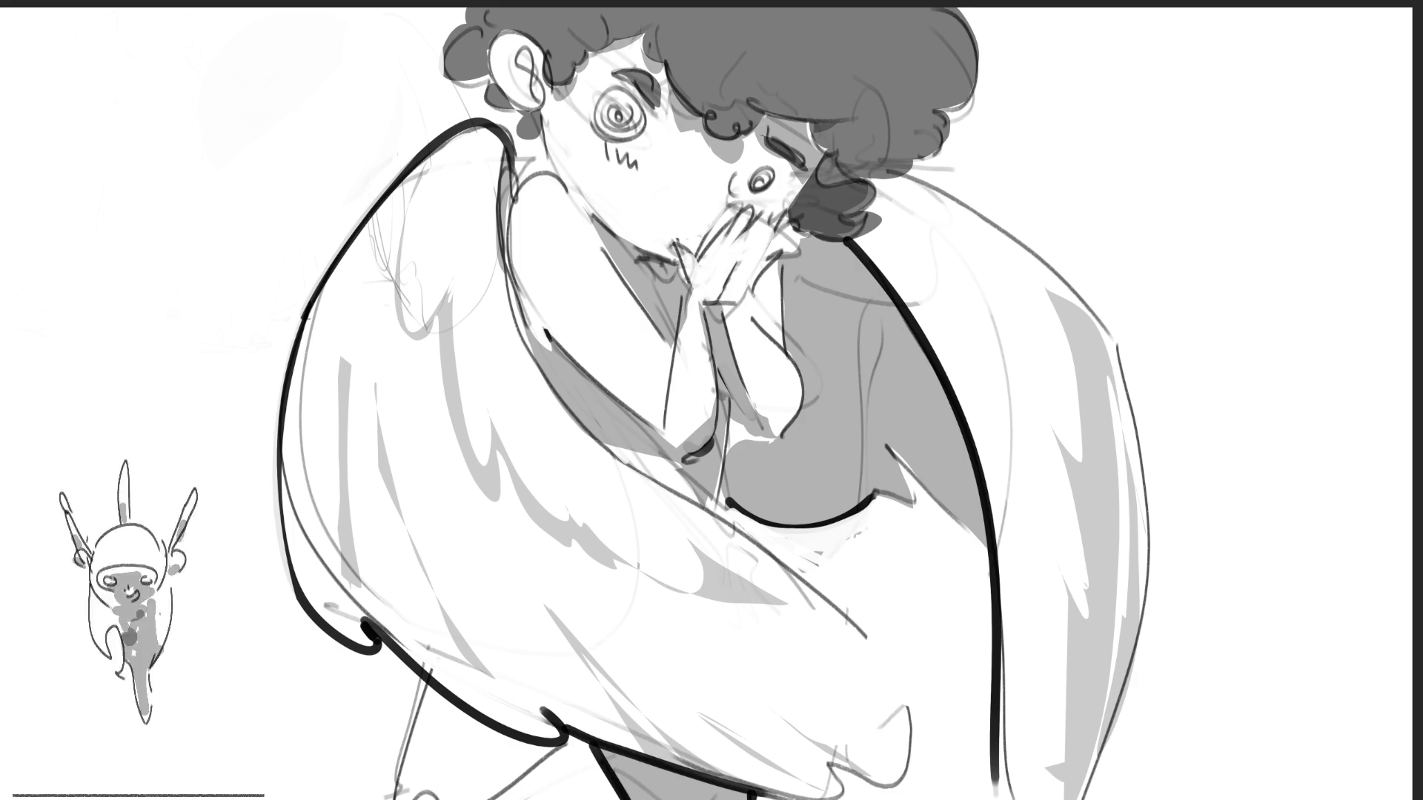
{"action": "left_click_drag", "start_coordinate": [426, 674], "coordinate": [385, 799]}
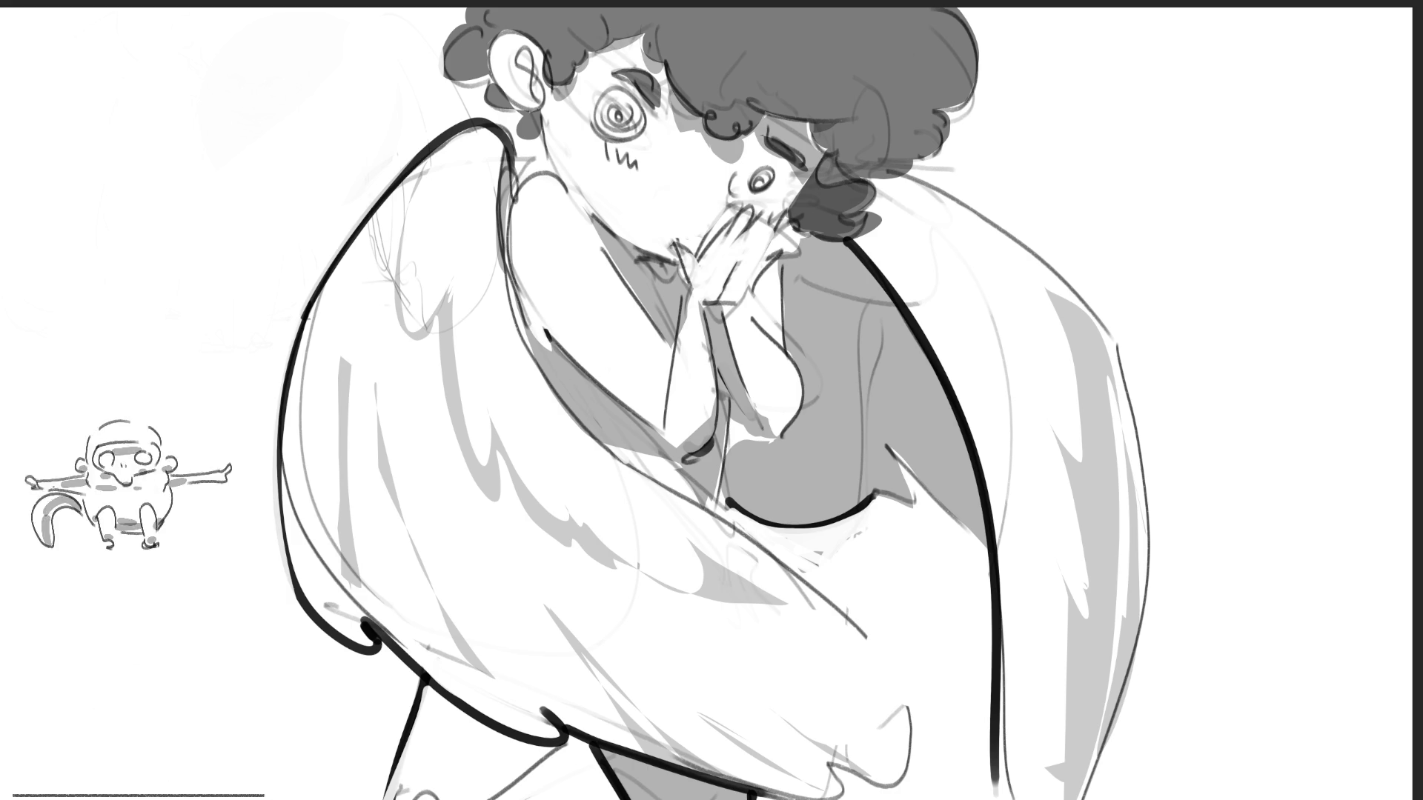
Ink dark lines beside the ear, along the jaw and neck, and the hair's right edge.
{"action": "left_click_drag", "start_coordinate": [544, 116], "coordinate": [558, 169]}
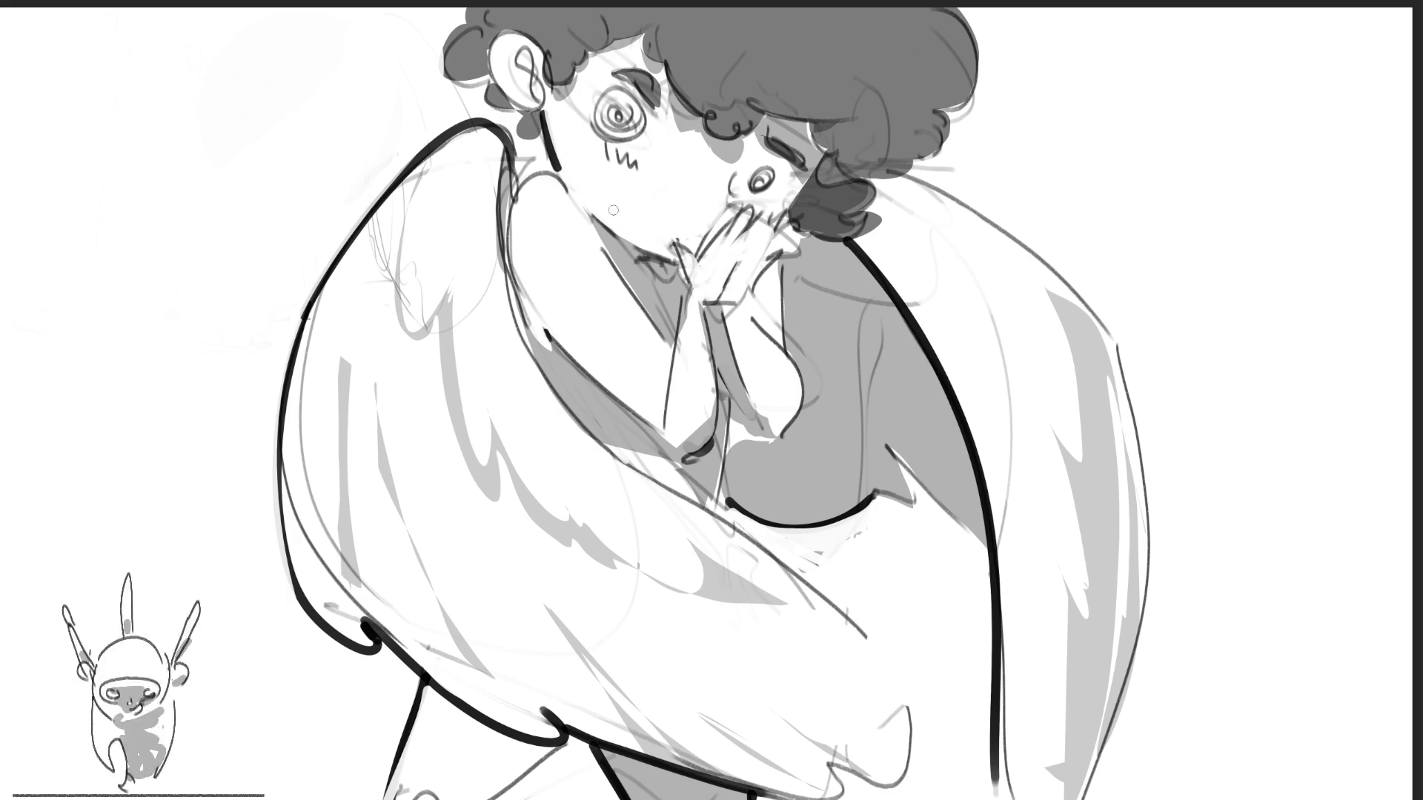
{"action": "left_click_drag", "start_coordinate": [595, 219], "coordinate": [652, 262]}
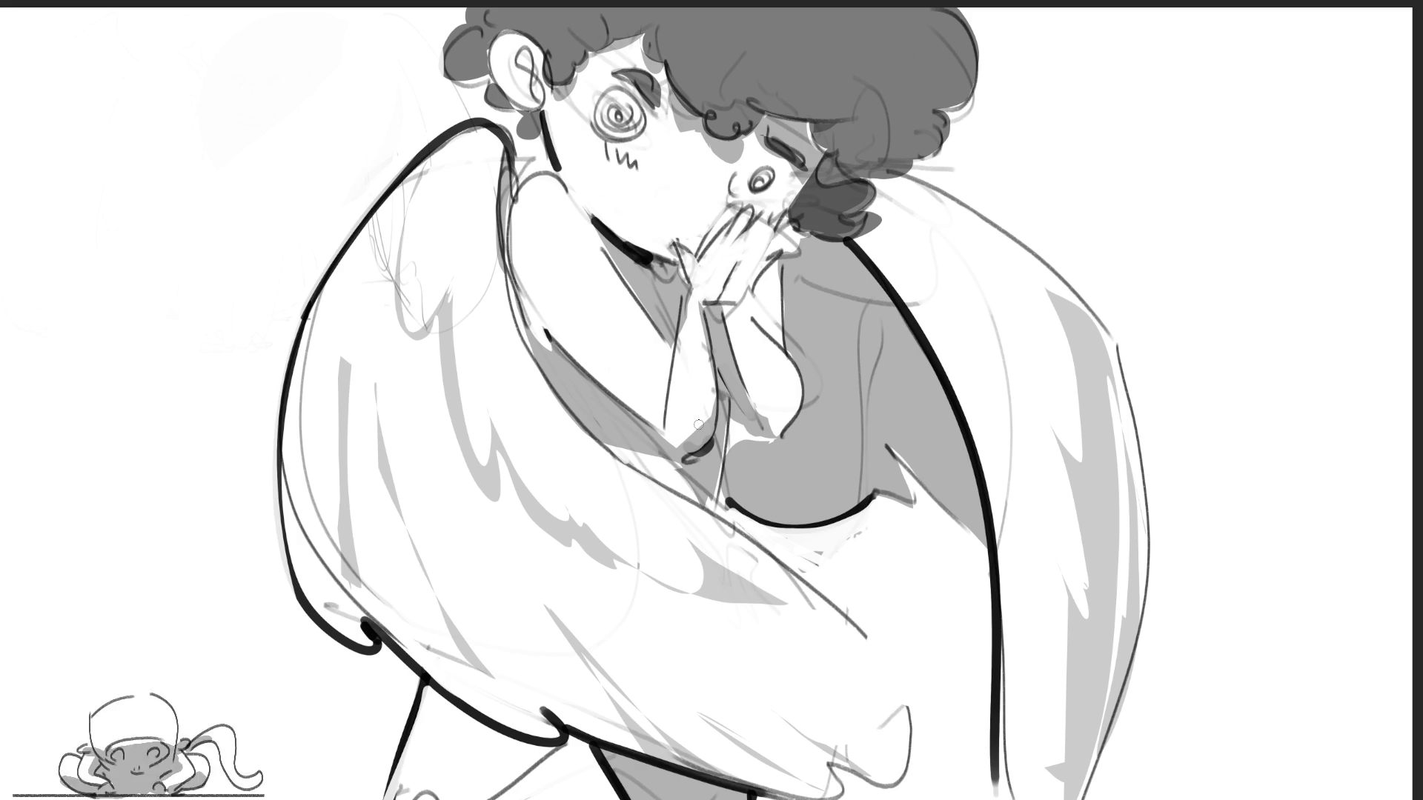
{"action": "left_click_drag", "start_coordinate": [655, 263], "coordinate": [673, 280]}
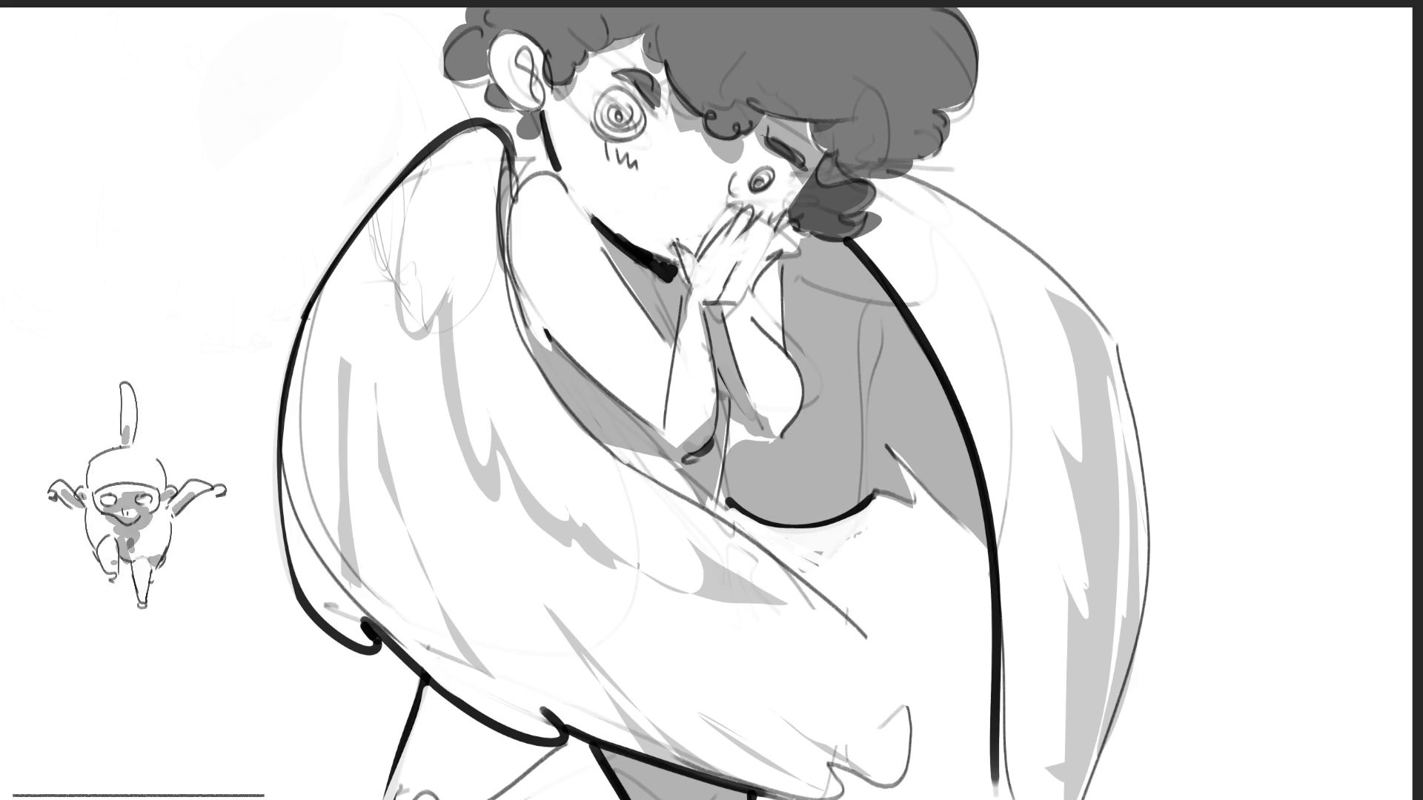
{"action": "mouse_move", "coordinate": [964, 4]}
{"action": "left_mouse_down"}
{"action": "mouse_move", "coordinate": [979, 17]}
{"action": "mouse_move", "coordinate": [972, 104]}
{"action": "mouse_move", "coordinate": [951, 113]}
{"action": "left_mouse_up"}
Redraw a longer hair-edge outline and ink the right wing's outer edge plus a lower stroke.
{"action": "key", "text": "ctrl+z"}
{"action": "mouse_move", "coordinate": [956, 6]}
{"action": "left_mouse_down"}
{"action": "mouse_move", "coordinate": [967, 111]}
{"action": "mouse_move", "coordinate": [909, 172]}
{"action": "mouse_move", "coordinate": [868, 183]}
{"action": "mouse_move", "coordinate": [1107, 320]}
{"action": "mouse_move", "coordinate": [1150, 638]}
{"action": "left_mouse_up"}
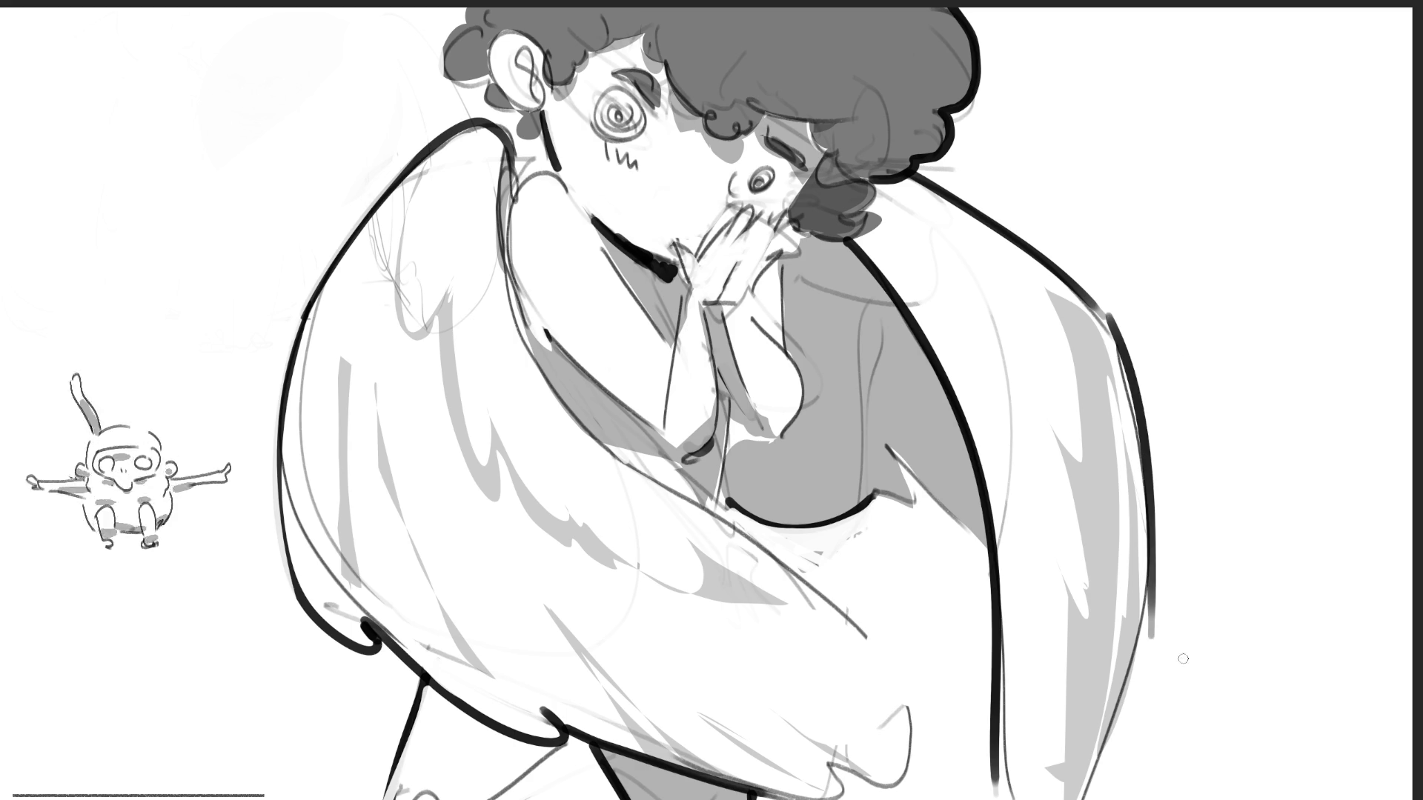
{"action": "key", "text": "ctrl+z"}
{"action": "left_click_drag", "start_coordinate": [1097, 306], "coordinate": [1141, 711]}
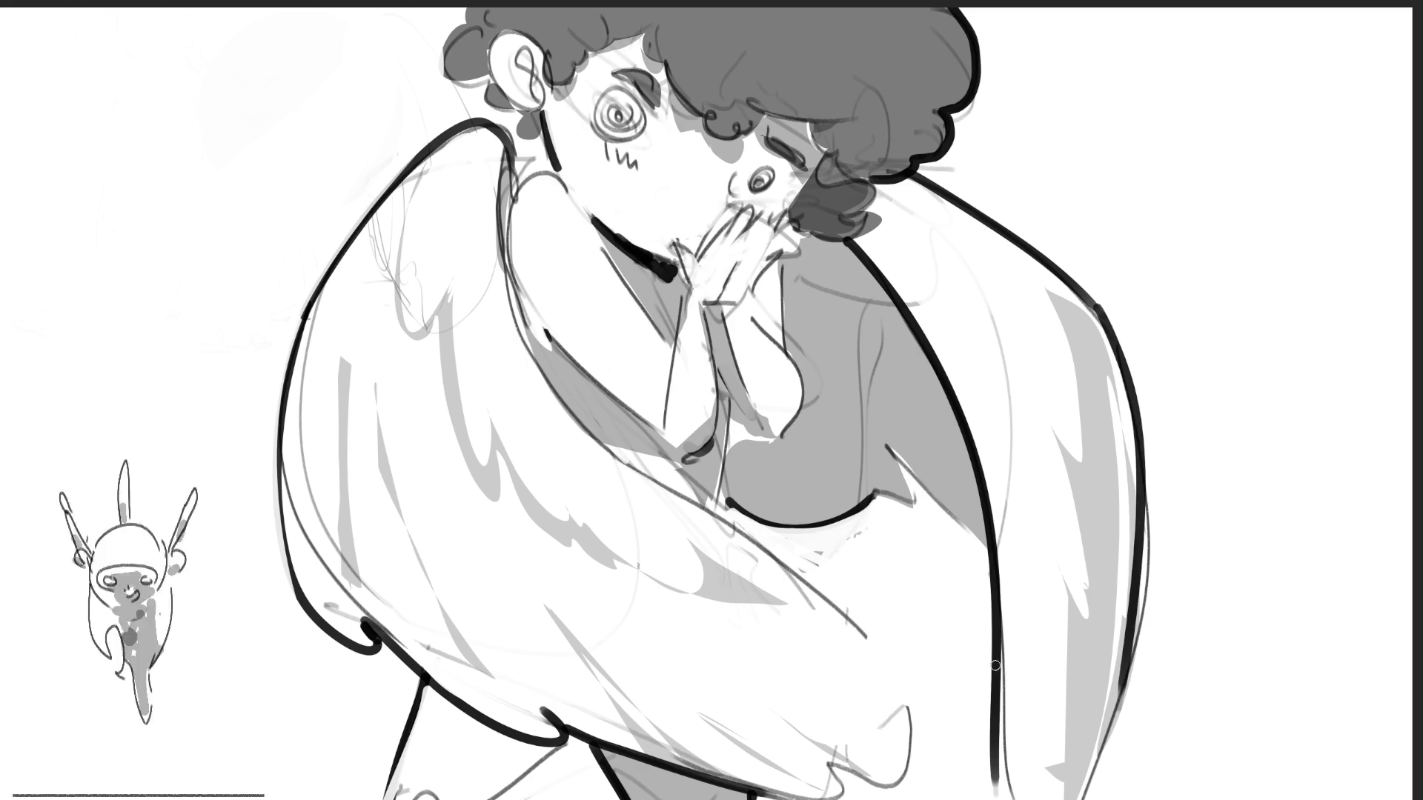
{"action": "left_click_drag", "start_coordinate": [899, 458], "coordinate": [974, 544]}
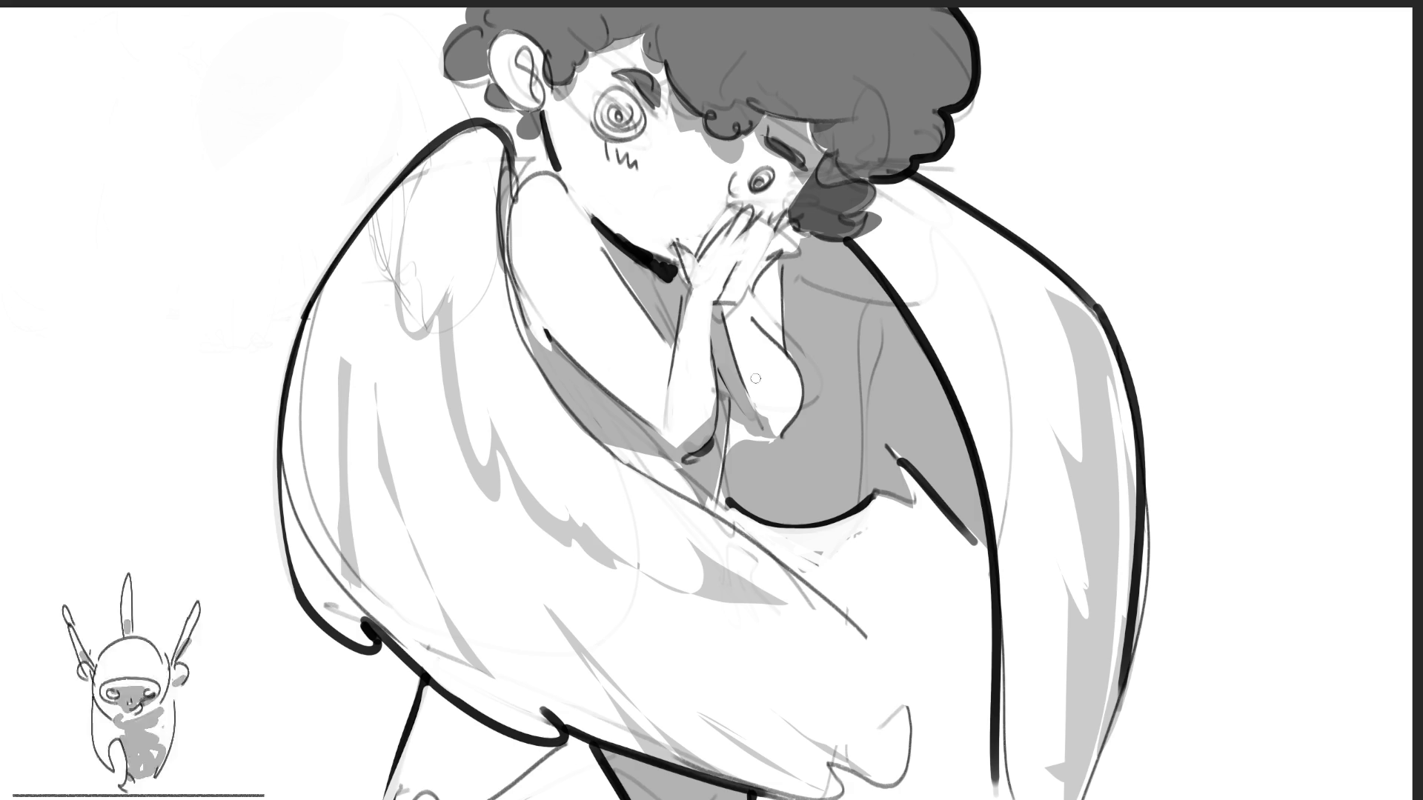
Ink the arm line, remove stray strokes by the hand, and draw an eyebrow over the closed eye.
{"action": "left_click_drag", "start_coordinate": [722, 304], "coordinate": [741, 378]}
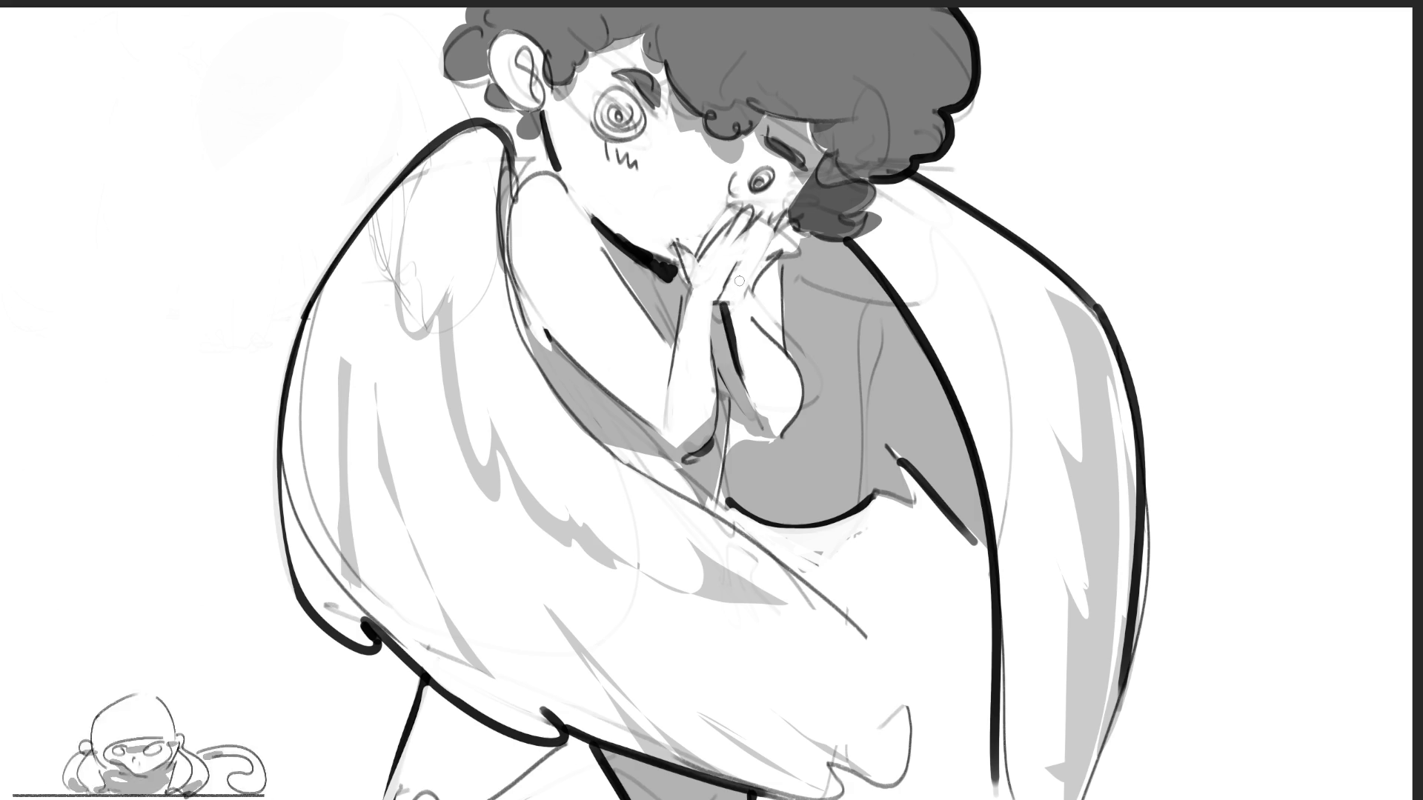
{"action": "left_click_drag", "start_coordinate": [782, 256], "coordinate": [780, 353]}
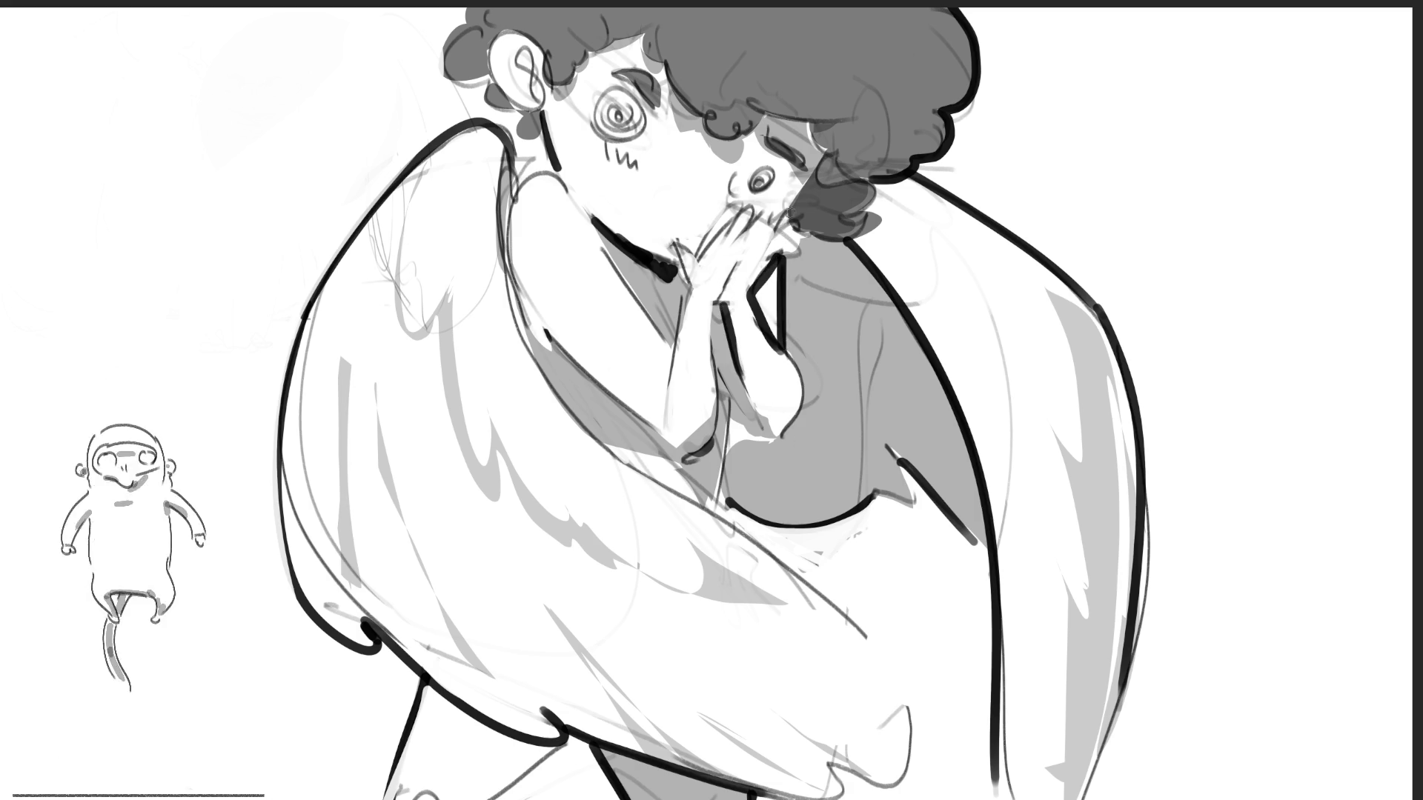
{"action": "key", "text": "ctrl+z"}
{"action": "key", "text": "ctrl+z"}
{"action": "key", "text": "ctrl+z"}
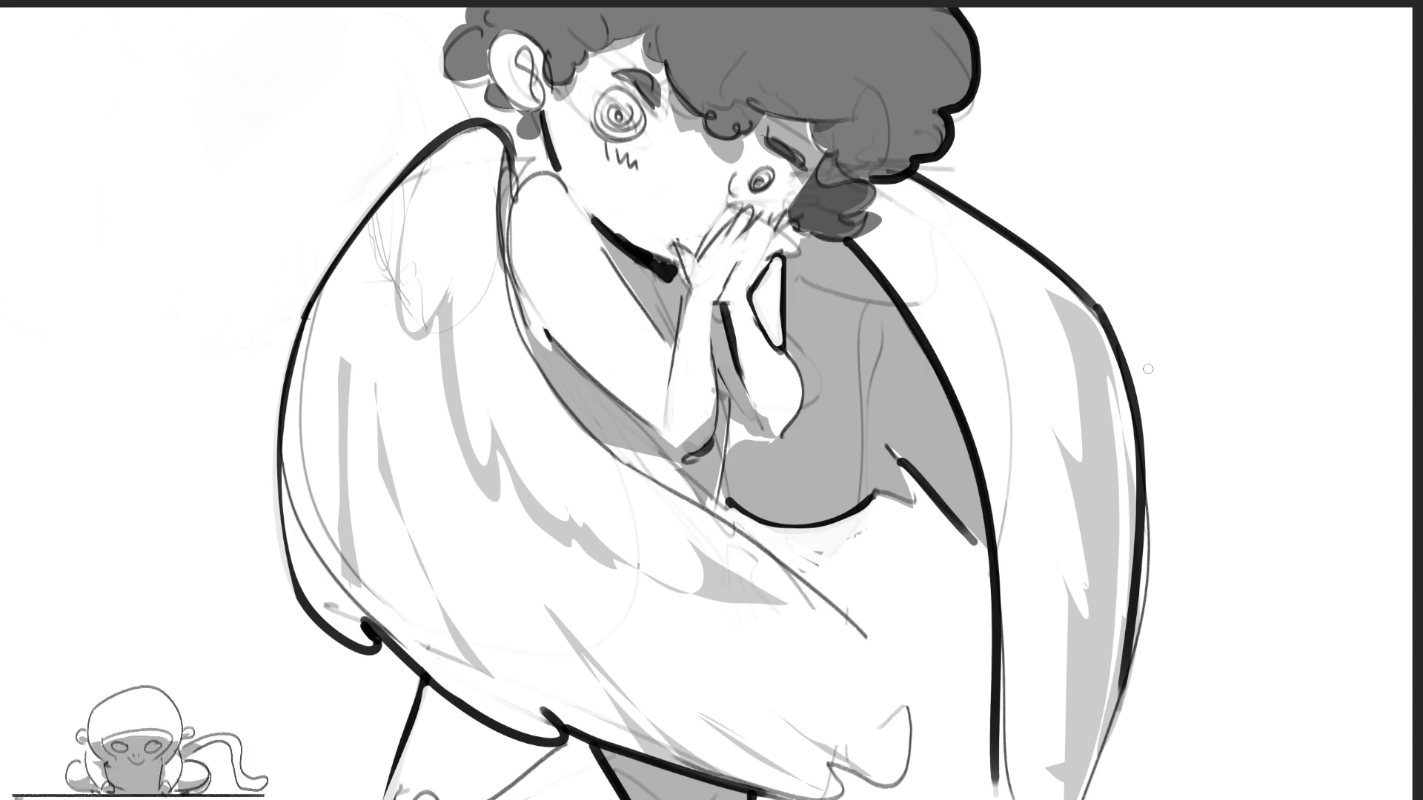
{"action": "left_click_drag", "start_coordinate": [763, 113], "coordinate": [839, 119]}
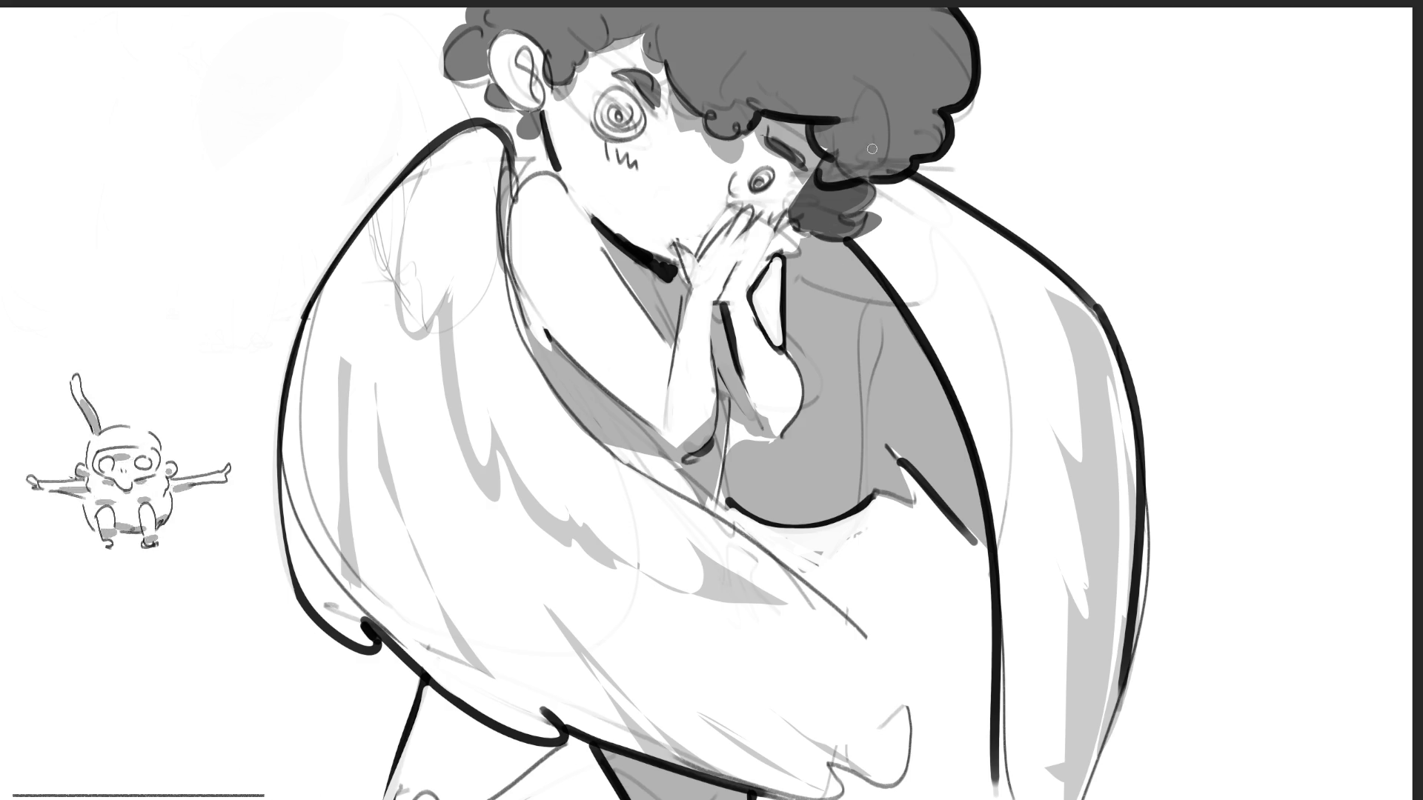
Darken and thicken the hair outline around the ear and add inner-ear detail lines.
{"action": "left_click_drag", "start_coordinate": [545, 75], "coordinate": [644, 38]}
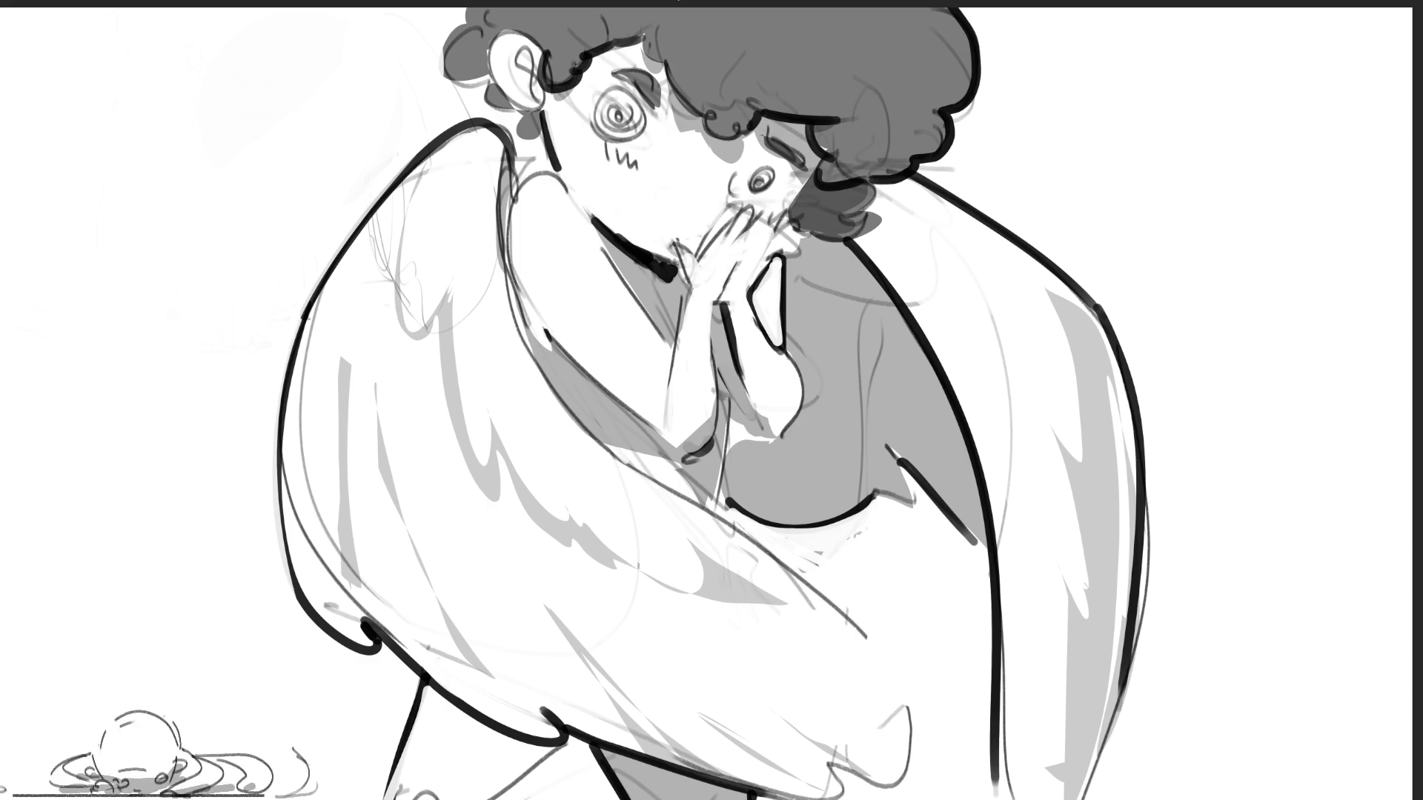
{"action": "mouse_move", "coordinate": [460, 27]}
{"action": "left_mouse_down"}
{"action": "mouse_move", "coordinate": [485, 92]}
{"action": "mouse_move", "coordinate": [519, 110]}
{"action": "left_mouse_up"}
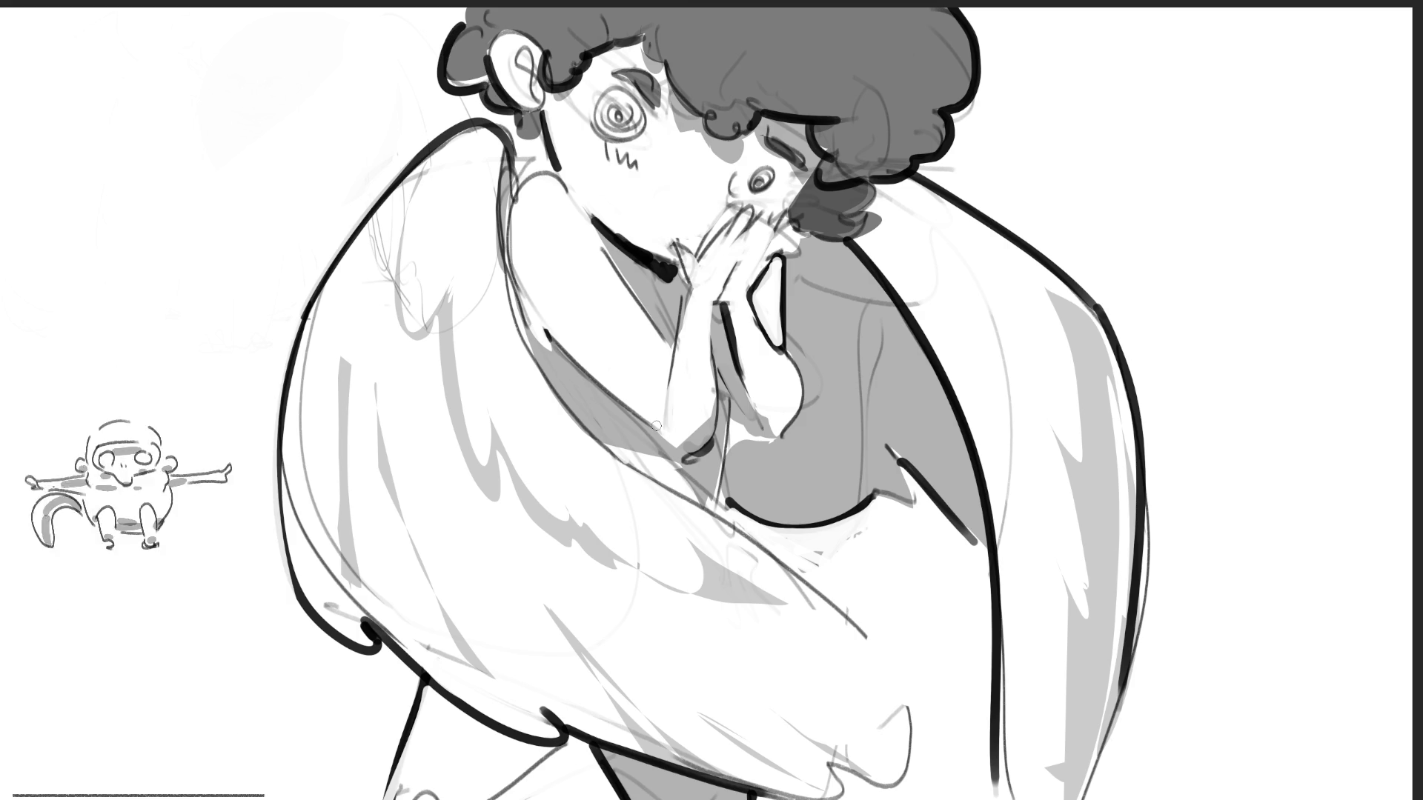
{"action": "mouse_move", "coordinate": [526, 74]}
{"action": "left_mouse_down"}
{"action": "mouse_move", "coordinate": [528, 95]}
{"action": "mouse_move", "coordinate": [531, 49]}
{"action": "left_mouse_up"}
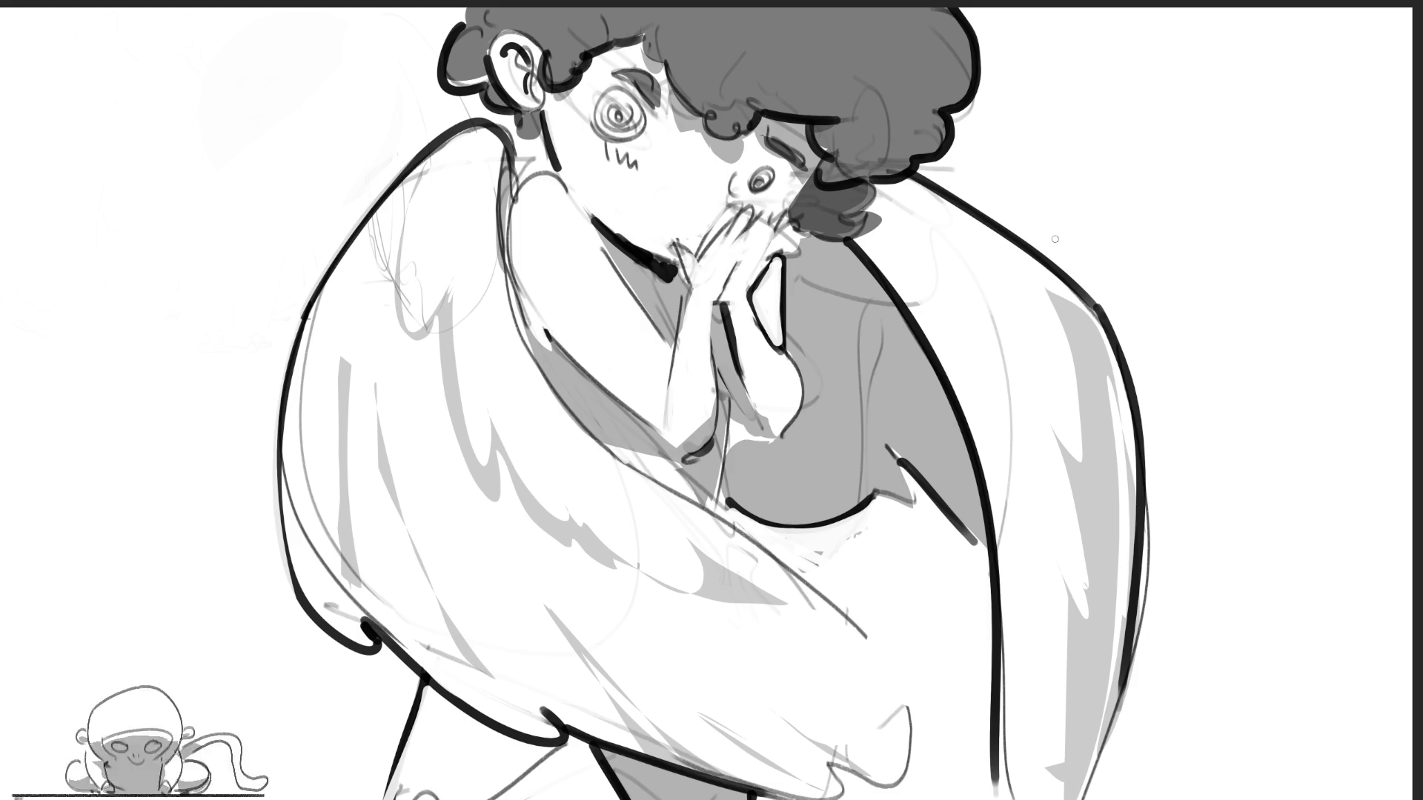
Draw a hook line by the mouth and darken the mouth interior around the tongue.
{"action": "mouse_move", "coordinate": [676, 216]}
{"action": "left_mouse_down"}
{"action": "mouse_move", "coordinate": [699, 236]}
{"action": "mouse_move", "coordinate": [715, 206]}
{"action": "mouse_move", "coordinate": [697, 220]}
{"action": "left_mouse_up"}
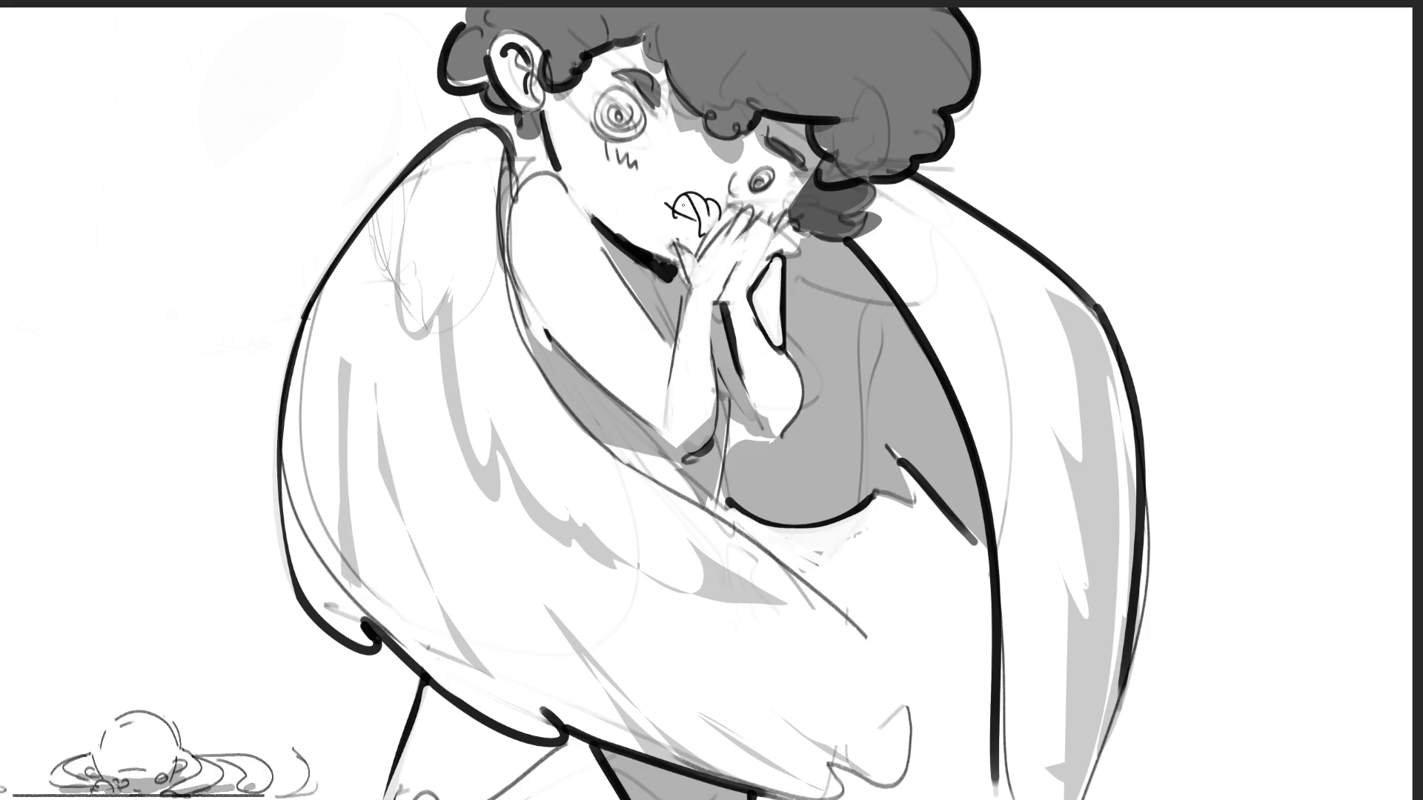
{"action": "left_click_drag", "start_coordinate": [676, 200], "coordinate": [694, 215]}
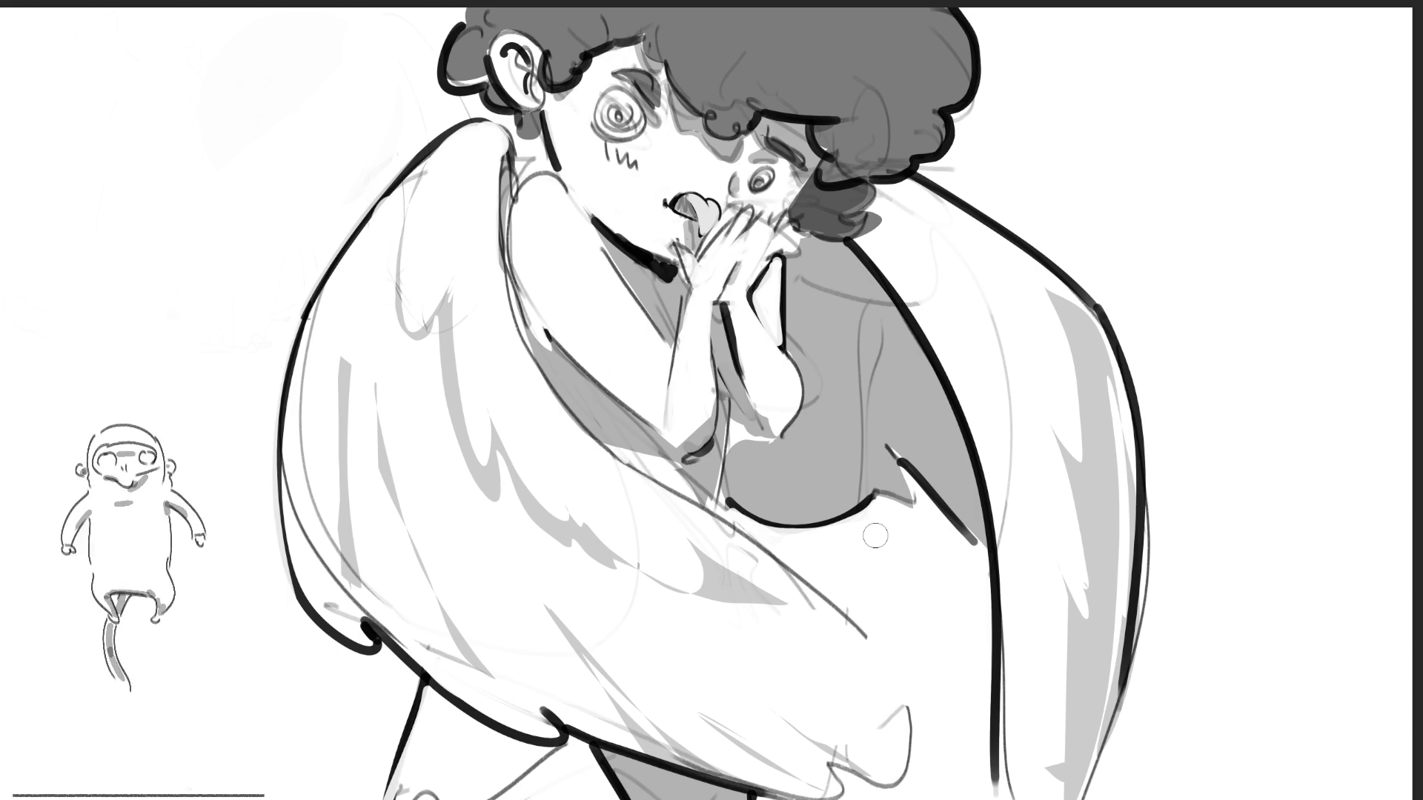
Shade grey under the right figure's chin, then undo and lighten the too-dark patch.
{"action": "mouse_move", "coordinate": [616, 237]}
{"action": "left_mouse_down"}
{"action": "mouse_move", "coordinate": [670, 337]}
{"action": "mouse_move", "coordinate": [667, 296]}
{"action": "mouse_move", "coordinate": [678, 346]}
{"action": "left_mouse_up"}
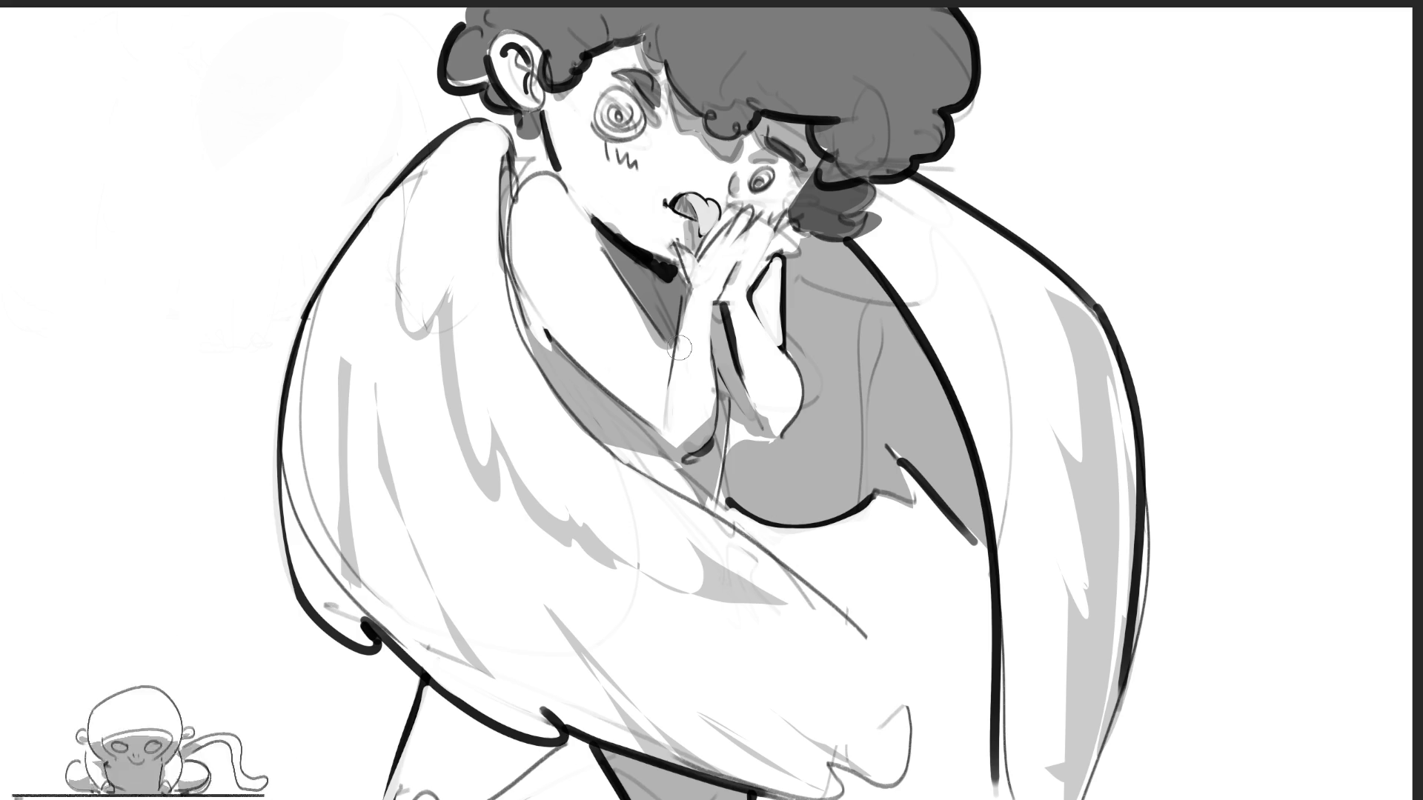
{"action": "key", "text": "ctrl+z"}
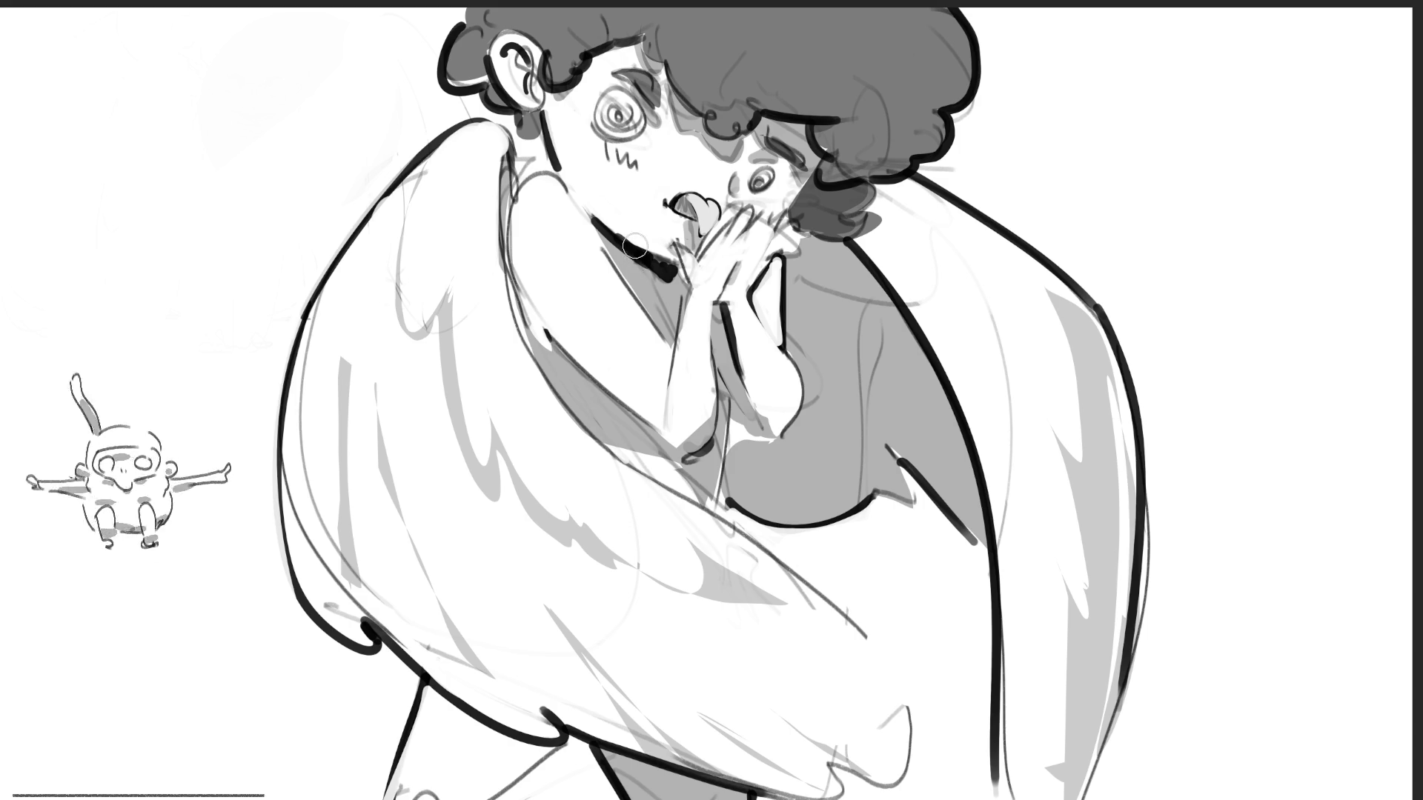
{"action": "mouse_move", "coordinate": [630, 252]}
{"action": "left_mouse_down"}
{"action": "mouse_move", "coordinate": [672, 271]}
{"action": "mouse_move", "coordinate": [667, 285]}
{"action": "mouse_move", "coordinate": [660, 263]}
{"action": "left_mouse_up"}
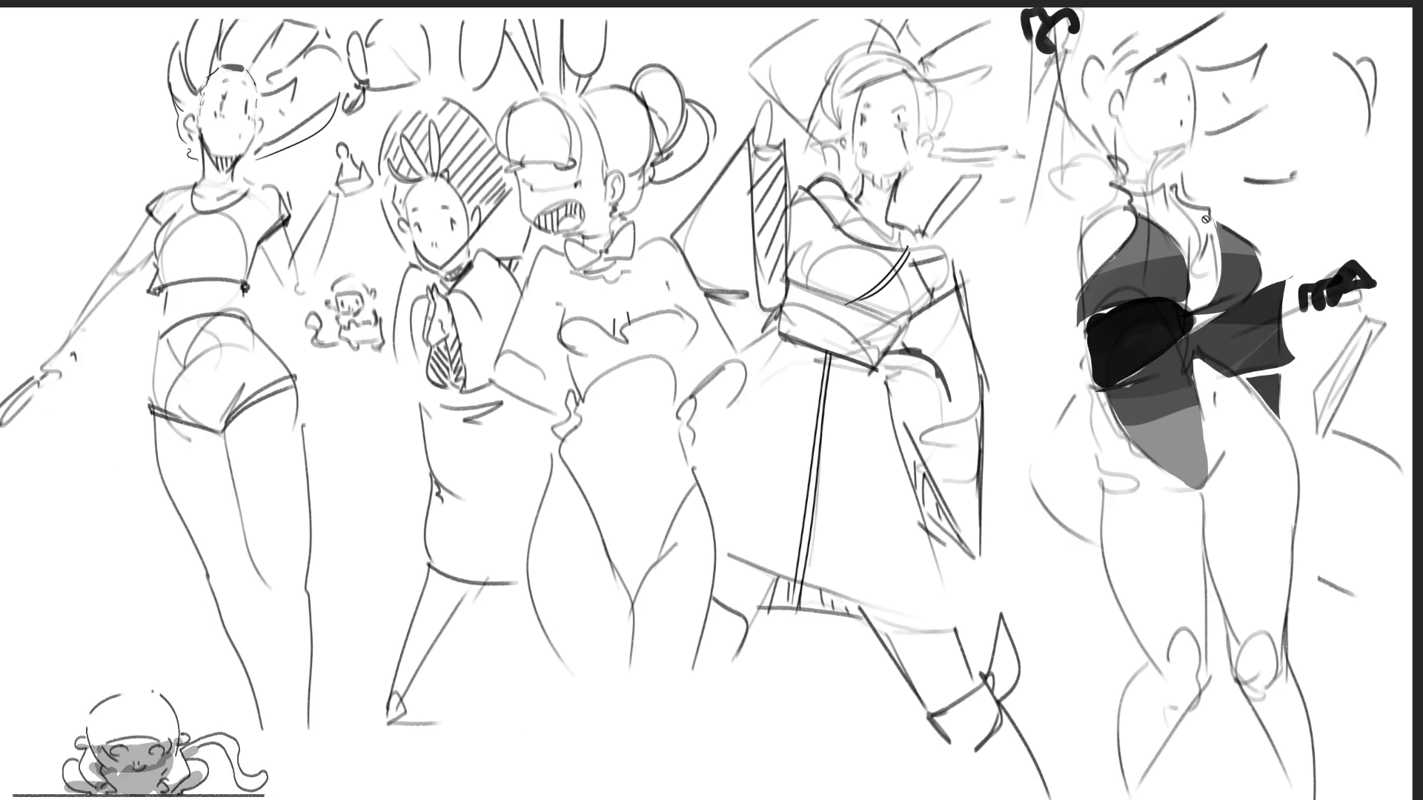
Brush a light highlight on the right figure's chest and darken its shoulder and torso edge.
{"action": "mouse_move", "coordinate": [1199, 278]}
{"action": "left_mouse_down"}
{"action": "mouse_move", "coordinate": [1204, 236]}
{"action": "mouse_move", "coordinate": [1189, 215]}
{"action": "left_mouse_up"}
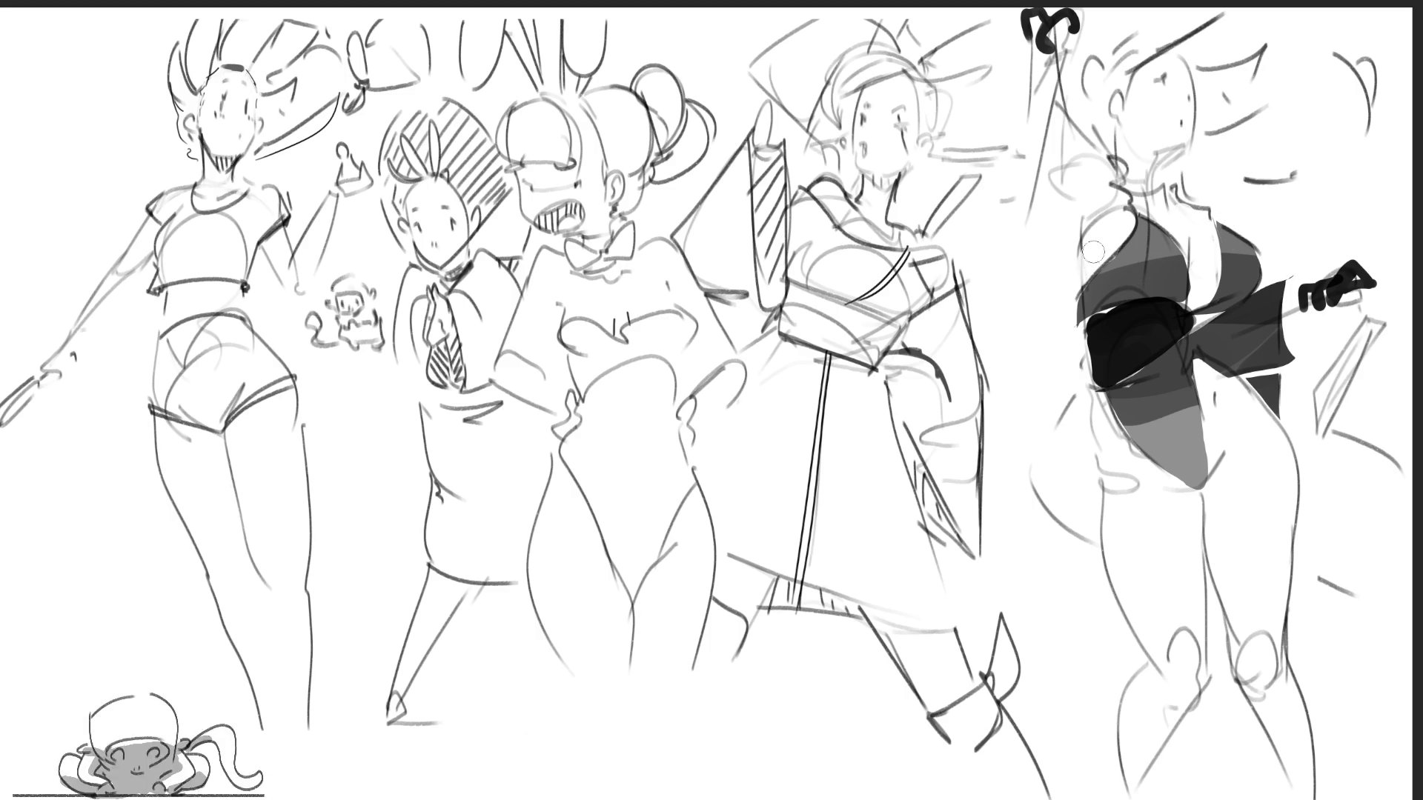
{"action": "left_click_drag", "start_coordinate": [1091, 243], "coordinate": [1075, 281]}
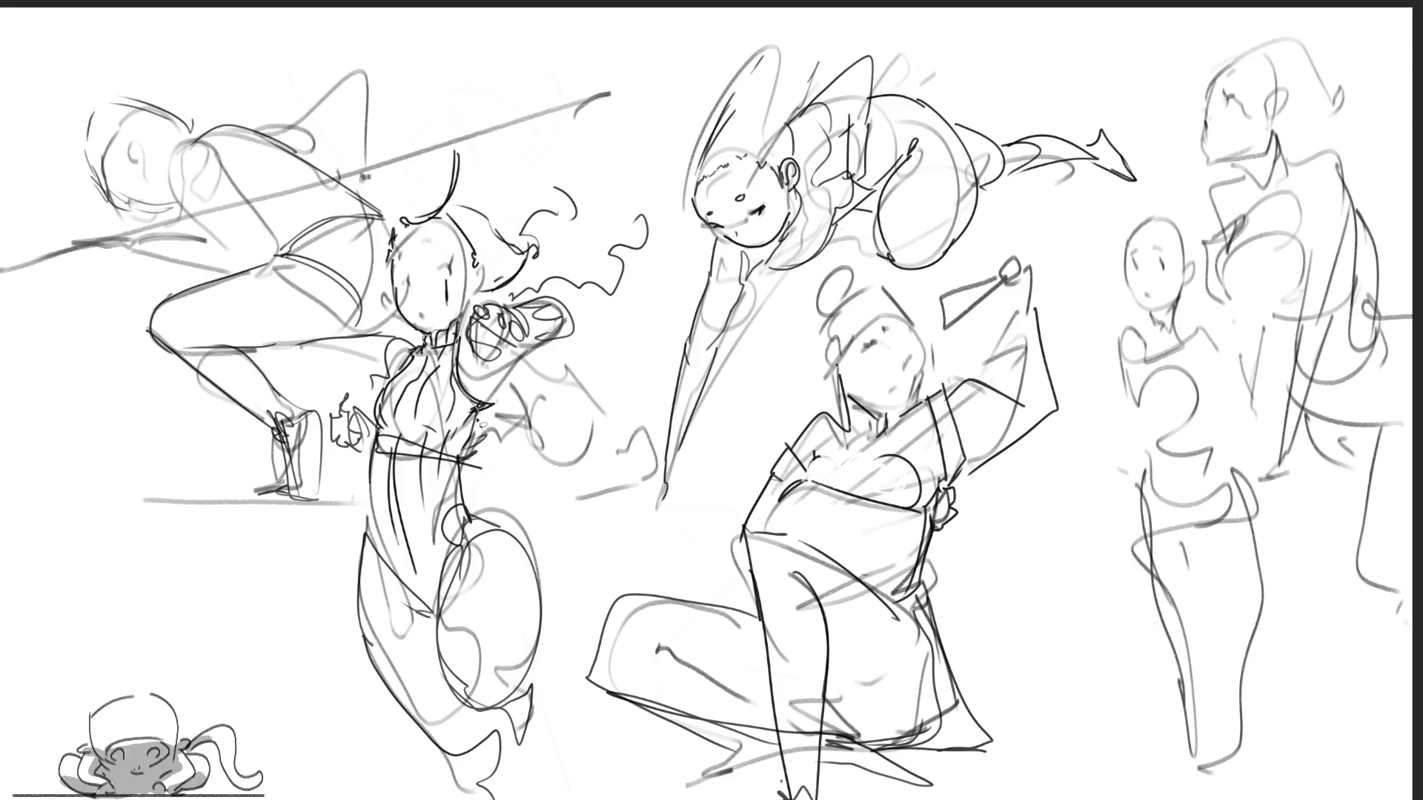
Lasso the dancing figure's torso and extend the selection down over the hips.
{"action": "left_click_drag", "start_coordinate": [382, 436], "coordinate": [423, 323]}
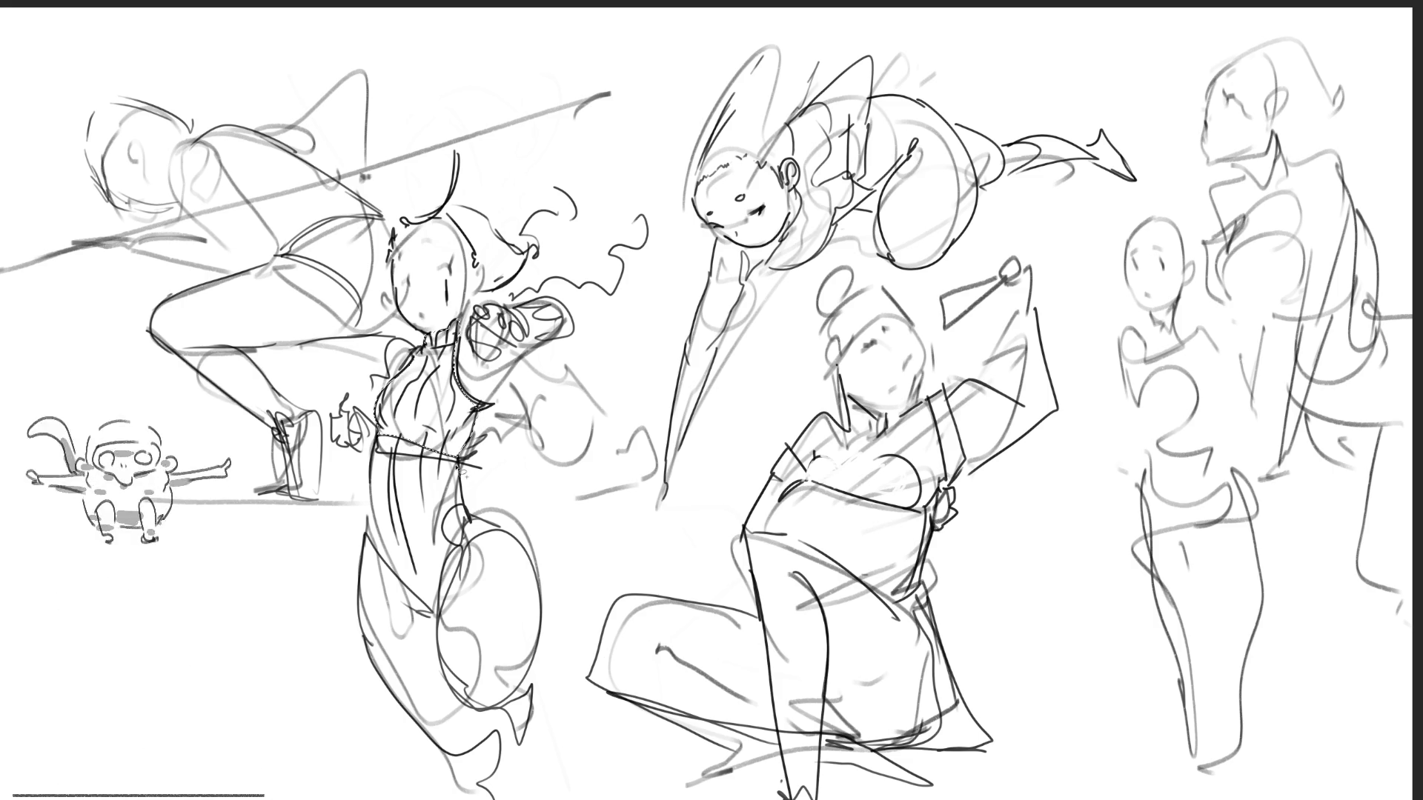
{"action": "mouse_move", "coordinate": [455, 513]}
{"action": "left_mouse_down"}
{"action": "mouse_move", "coordinate": [441, 621]}
{"action": "mouse_move", "coordinate": [382, 547]}
{"action": "mouse_move", "coordinate": [375, 504]}
{"action": "left_mouse_up"}
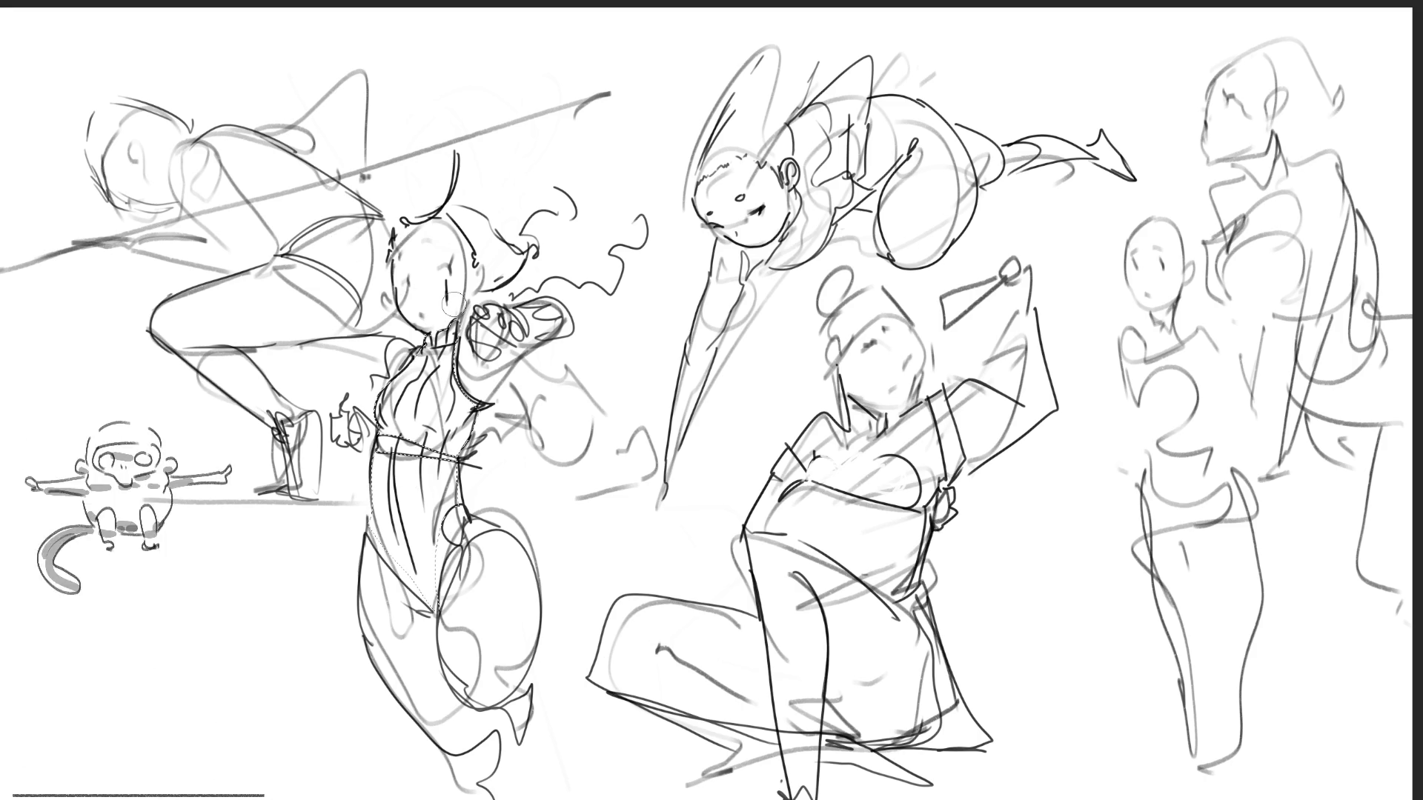
Fill the selected torso and hips with dark grey and make the brush much smaller.
{"action": "left_click_drag", "start_coordinate": [519, 304], "coordinate": [399, 792]}
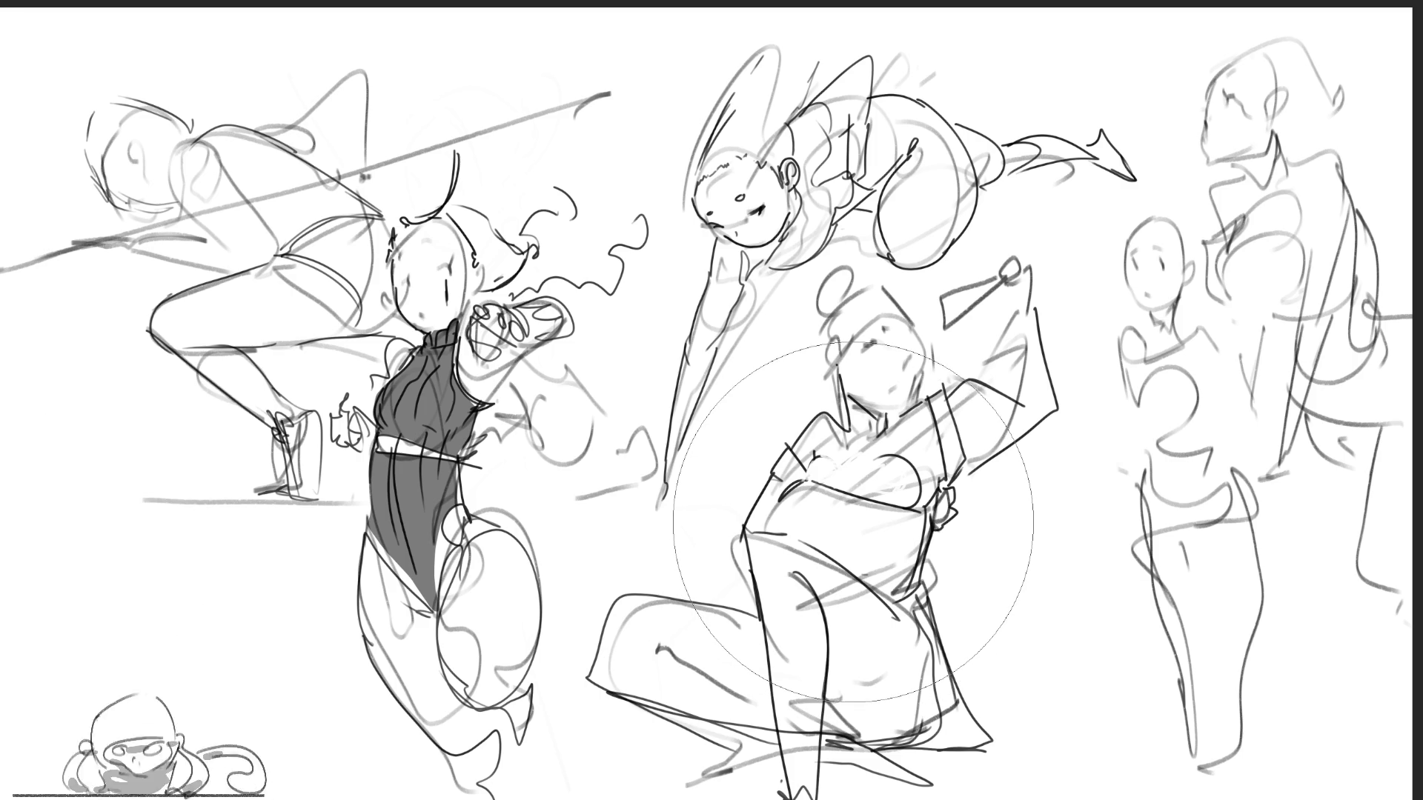
{"action": "key", "text": "bracketleft"}
{"action": "key", "text": "bracketleft"}
{"action": "key", "text": "bracketleft"}
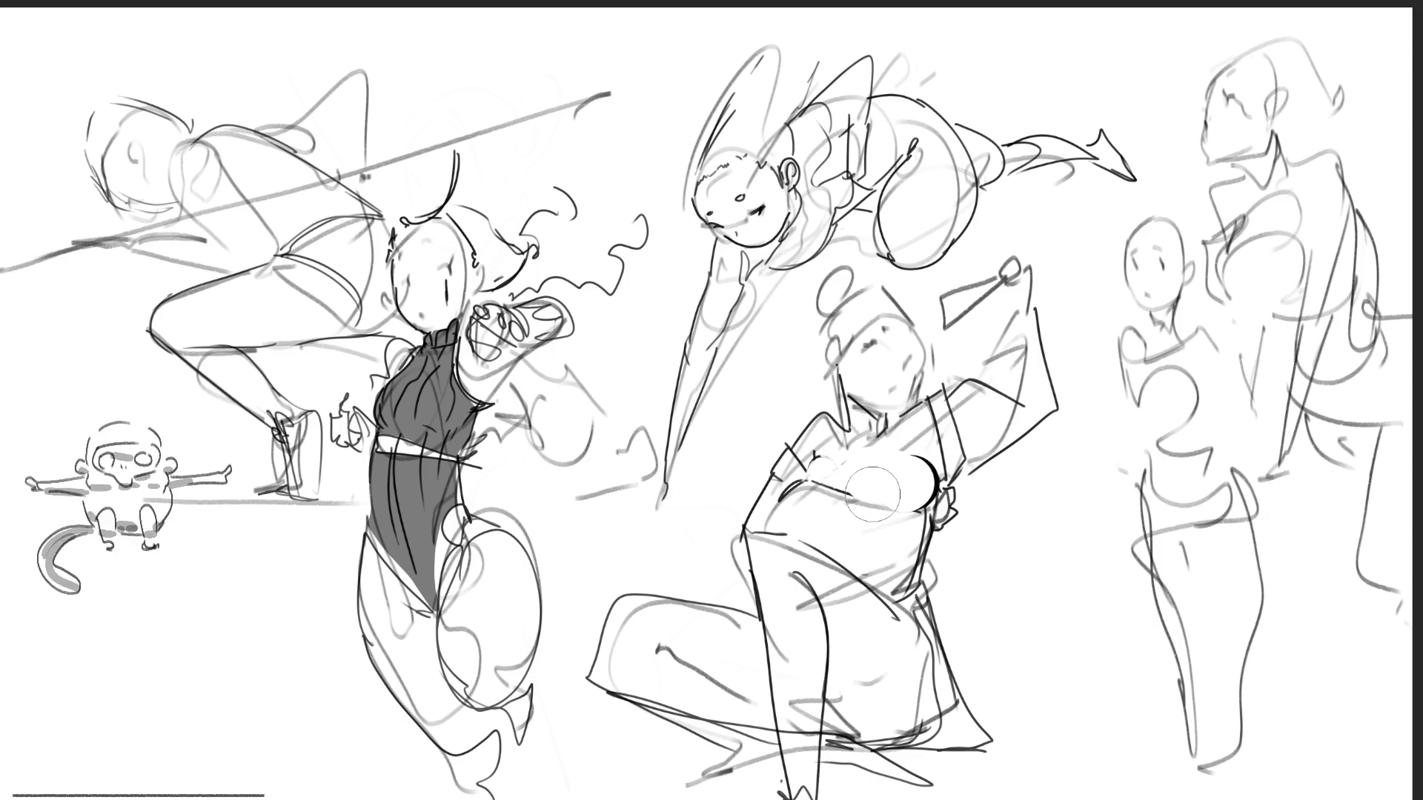
Ink a black band across the seated figure's chest and a thin raised-arm line, then sketch her eyes and nose.
{"action": "left_click_drag", "start_coordinate": [852, 492], "coordinate": [937, 480]}
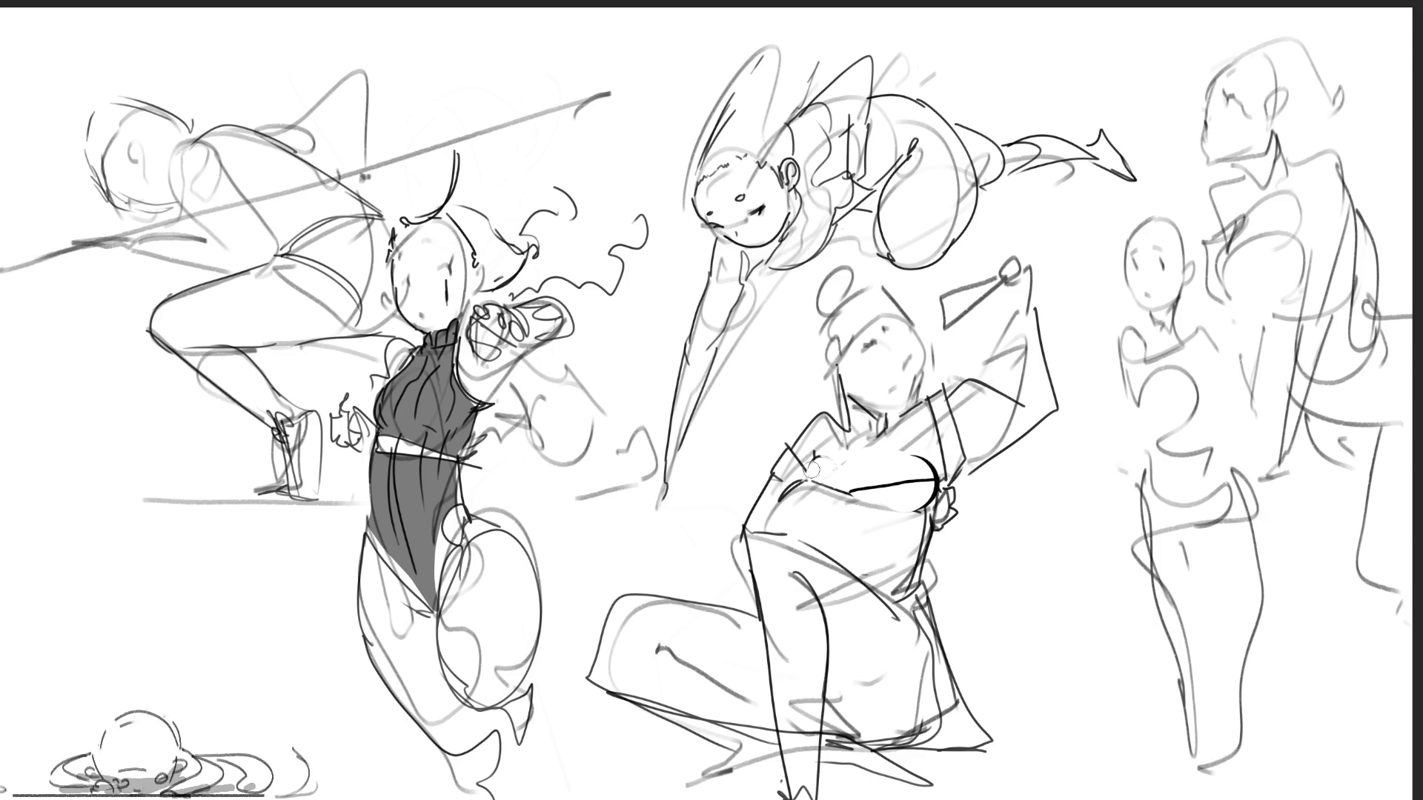
{"action": "left_click_drag", "start_coordinate": [815, 468], "coordinate": [804, 470]}
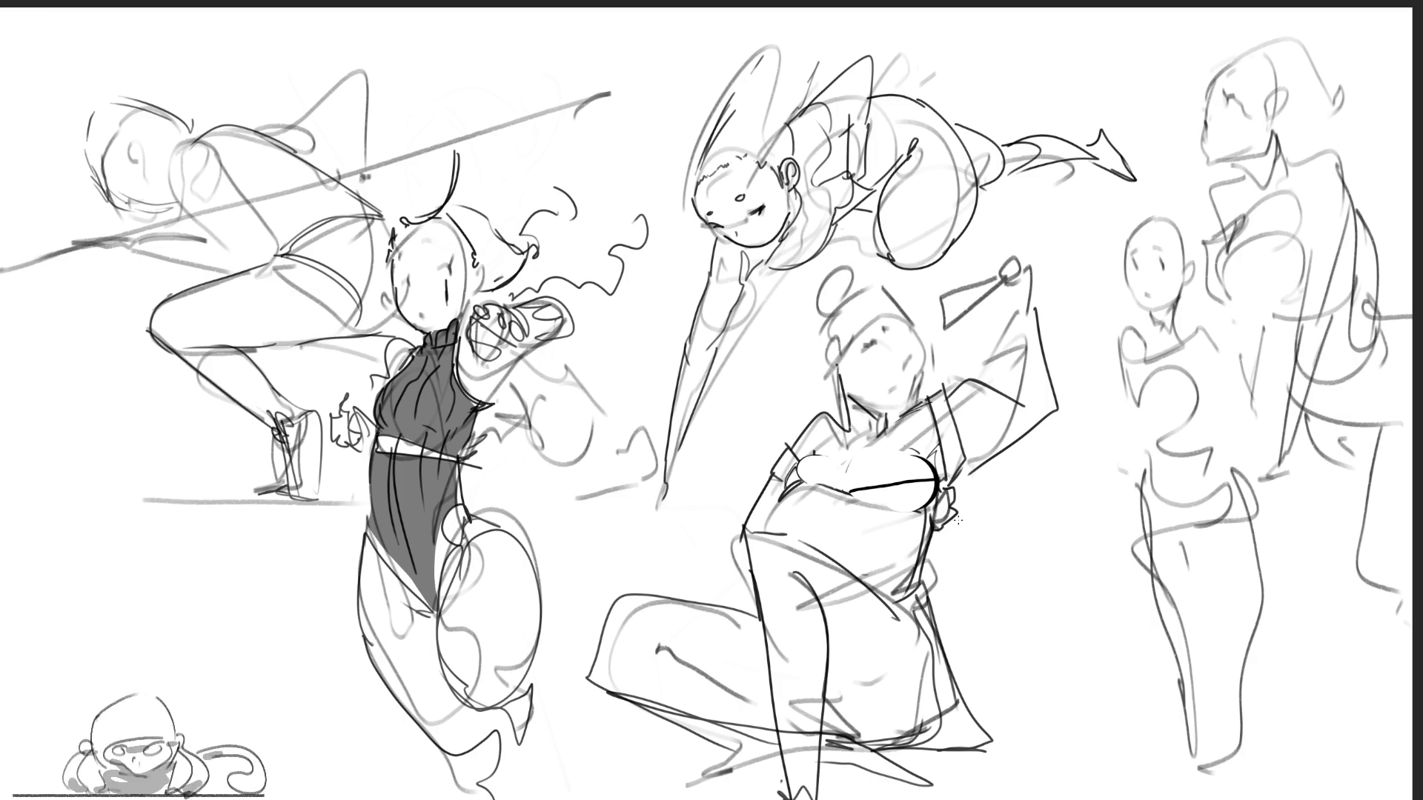
{"action": "mouse_move", "coordinate": [1022, 287]}
{"action": "left_mouse_down"}
{"action": "mouse_move", "coordinate": [1093, 365]}
{"action": "mouse_move", "coordinate": [956, 489]}
{"action": "left_mouse_up"}
{"action": "key", "text": "ctrl+z"}
{"action": "mouse_move", "coordinate": [1035, 315]}
{"action": "left_mouse_down"}
{"action": "mouse_move", "coordinate": [1094, 445]}
{"action": "mouse_move", "coordinate": [889, 465]}
{"action": "left_mouse_up"}
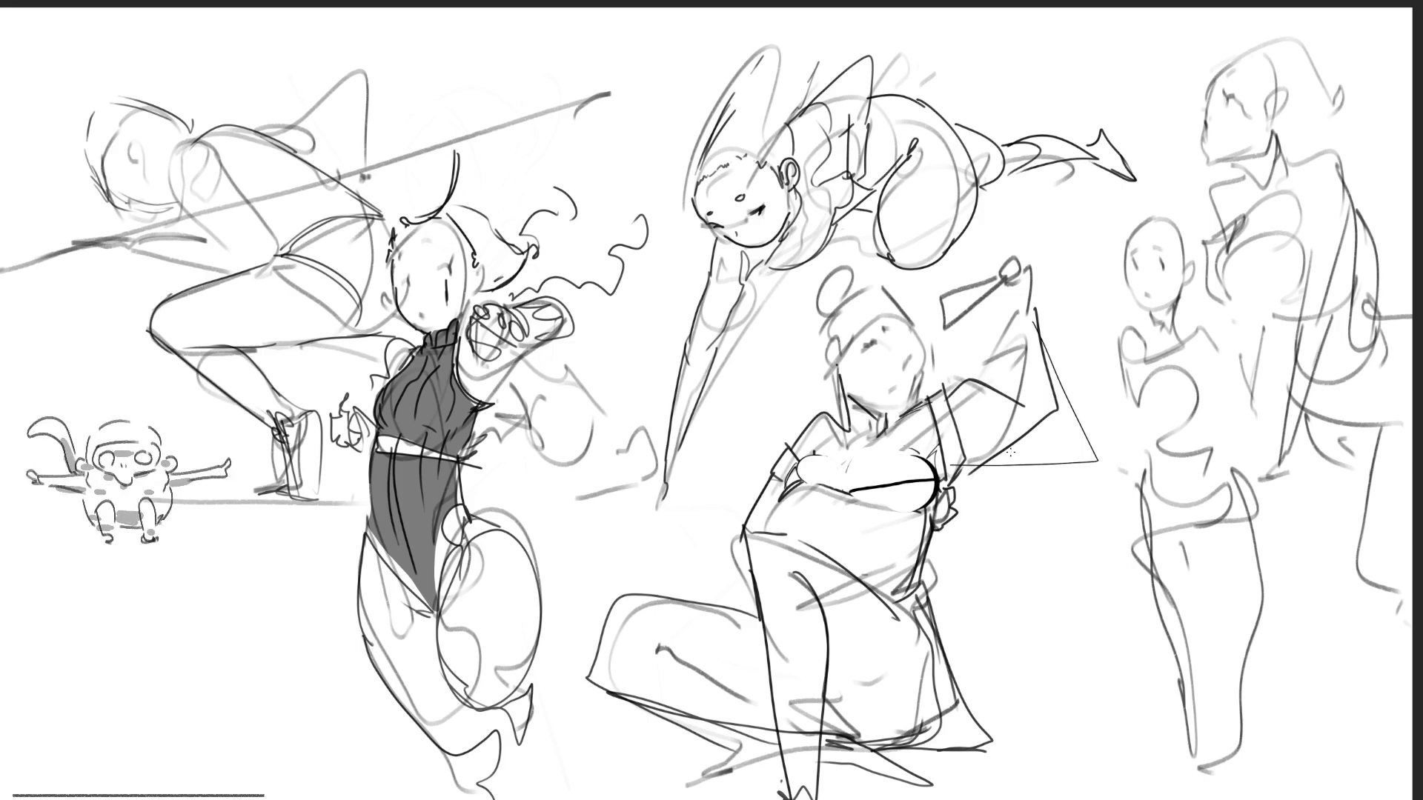
{"action": "left_click_drag", "start_coordinate": [863, 338], "coordinate": [881, 347]}
{"action": "mouse_move", "coordinate": [899, 356]}
{"action": "left_mouse_down"}
{"action": "mouse_move", "coordinate": [911, 369]}
{"action": "mouse_move", "coordinate": [899, 396]}
{"action": "left_mouse_up"}
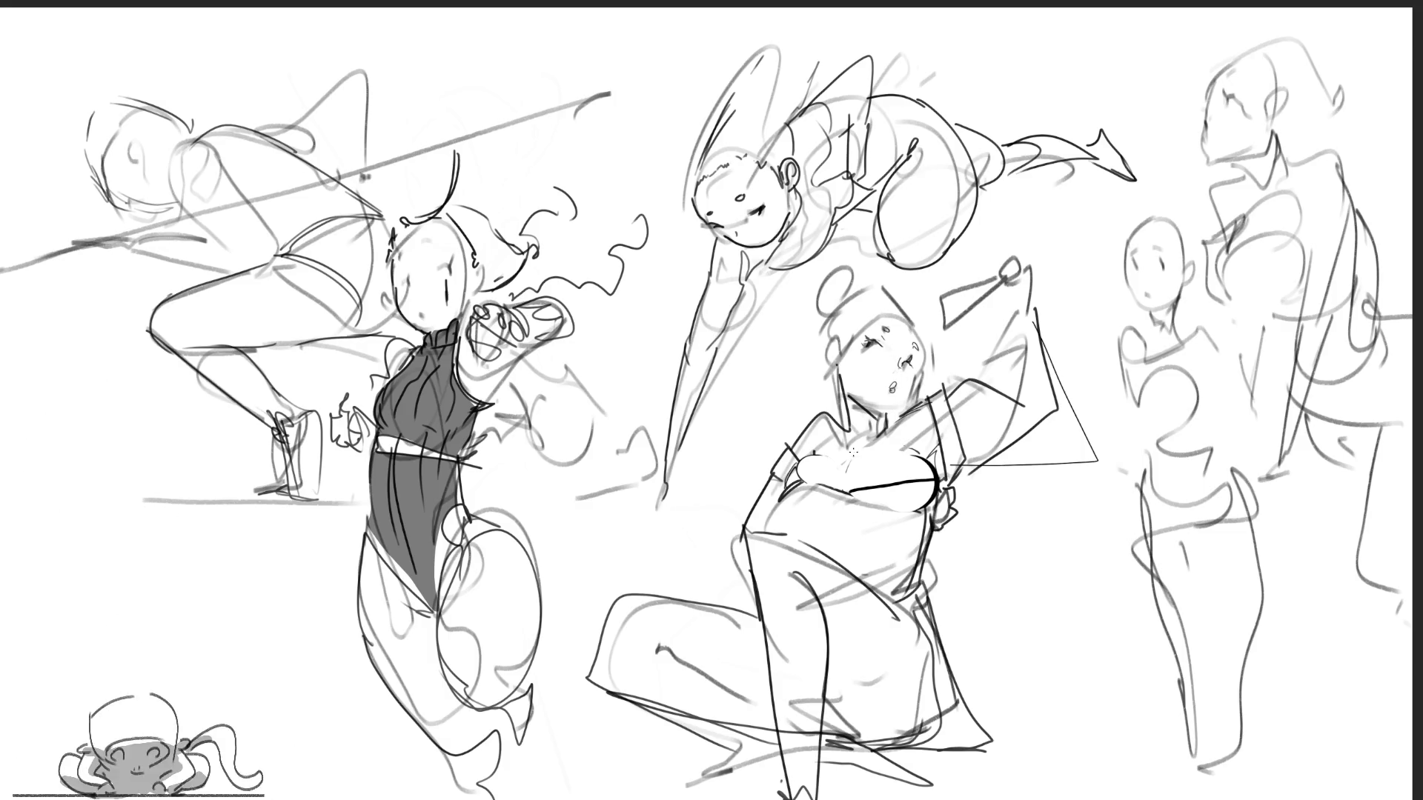
Redraw a small mouth and sketch the seated girl's hair with a bun and a dark strand.
{"action": "key", "text": "ctrl+z"}
{"action": "left_click_drag", "start_coordinate": [890, 383], "coordinate": [897, 400]}
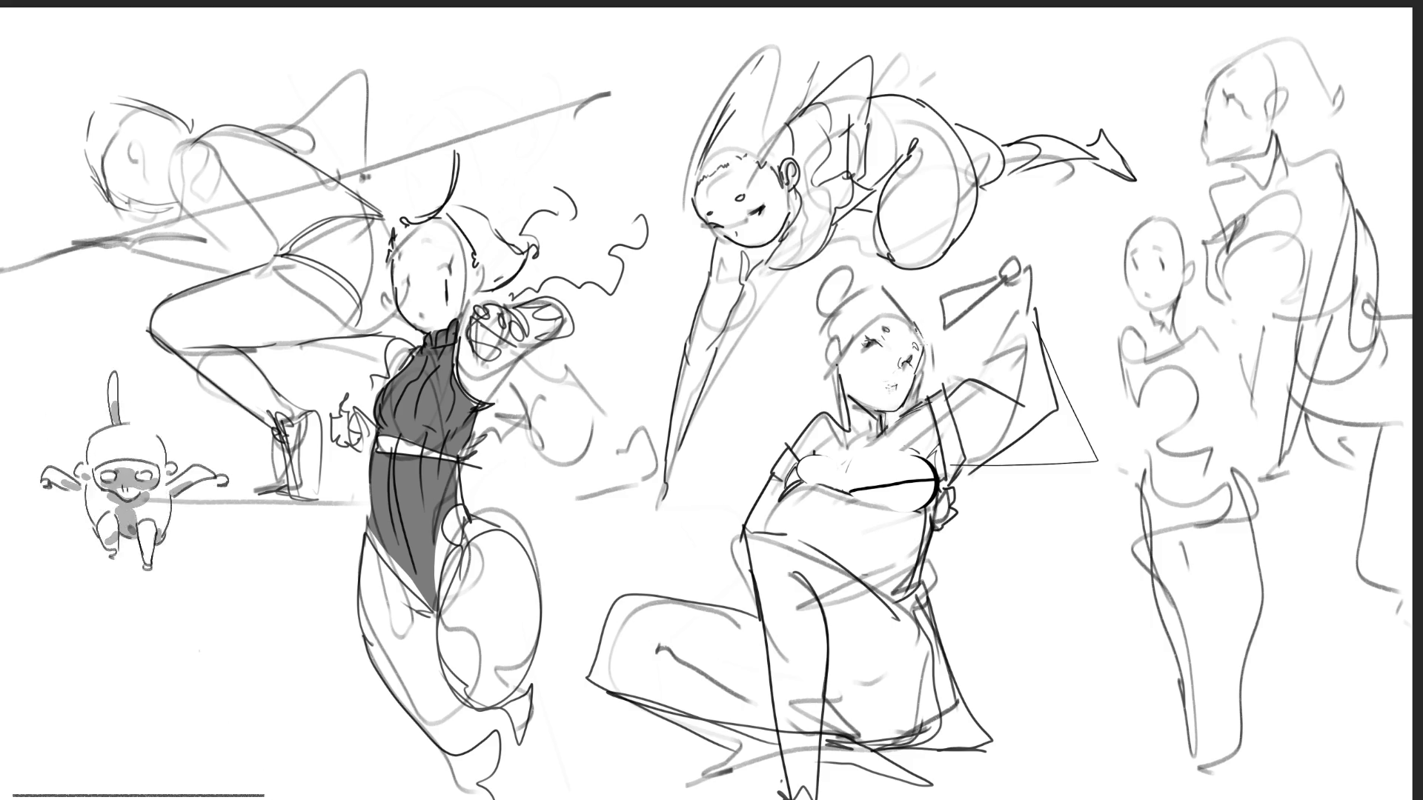
{"action": "left_click_drag", "start_coordinate": [849, 333], "coordinate": [796, 411]}
{"action": "mouse_move", "coordinate": [878, 316]}
{"action": "left_mouse_down"}
{"action": "mouse_move", "coordinate": [829, 371]}
{"action": "mouse_move", "coordinate": [887, 320]}
{"action": "mouse_move", "coordinate": [842, 335]}
{"action": "mouse_move", "coordinate": [879, 308]}
{"action": "mouse_move", "coordinate": [856, 302]}
{"action": "left_mouse_up"}
{"action": "left_click_drag", "start_coordinate": [852, 301], "coordinate": [837, 335]}
{"action": "left_click_drag", "start_coordinate": [884, 279], "coordinate": [856, 292]}
{"action": "mouse_move", "coordinate": [860, 282]}
{"action": "left_mouse_down"}
{"action": "mouse_move", "coordinate": [824, 338]}
{"action": "mouse_move", "coordinate": [817, 313]}
{"action": "left_mouse_up"}
{"action": "left_click_drag", "start_coordinate": [817, 305], "coordinate": [865, 259]}
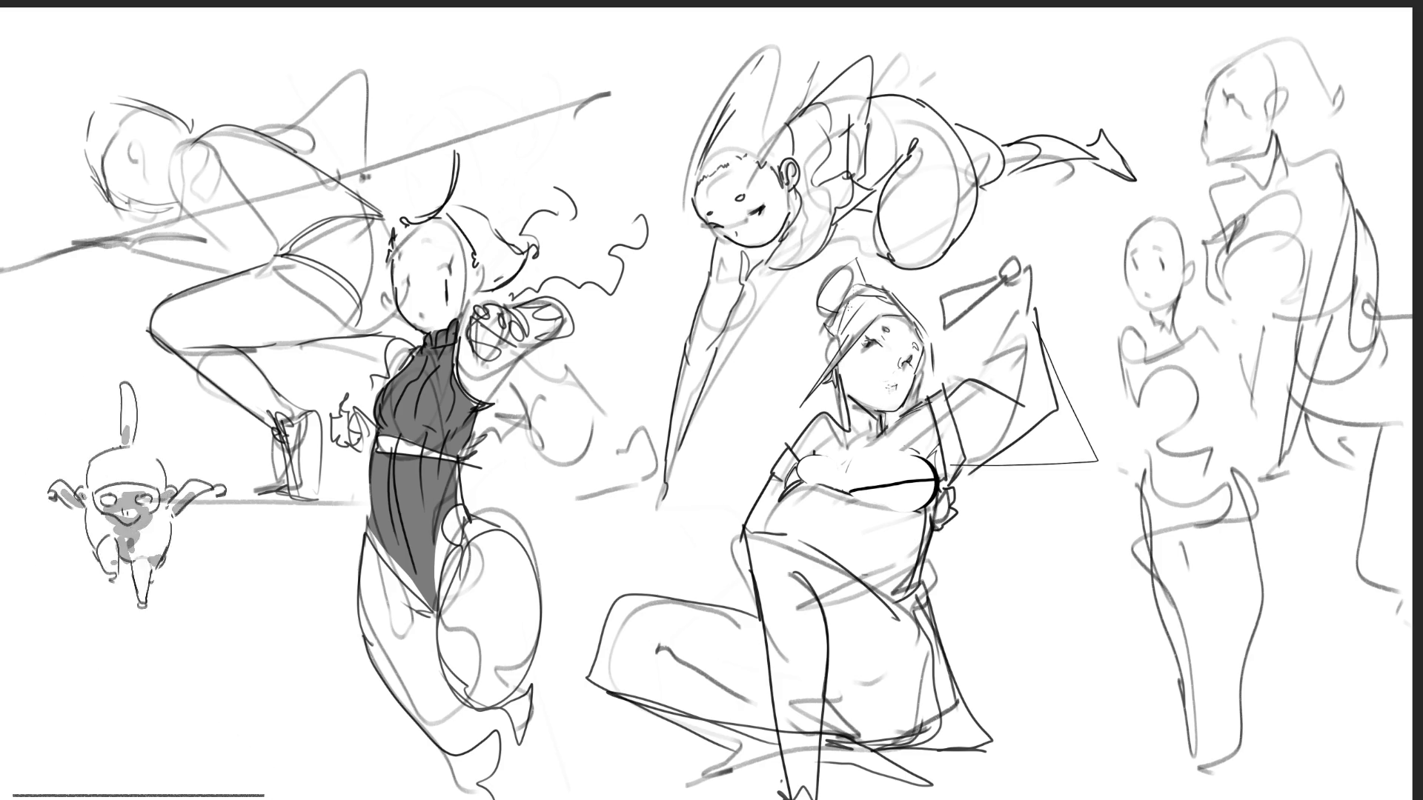
{"action": "left_click_drag", "start_coordinate": [830, 329], "coordinate": [813, 370]}
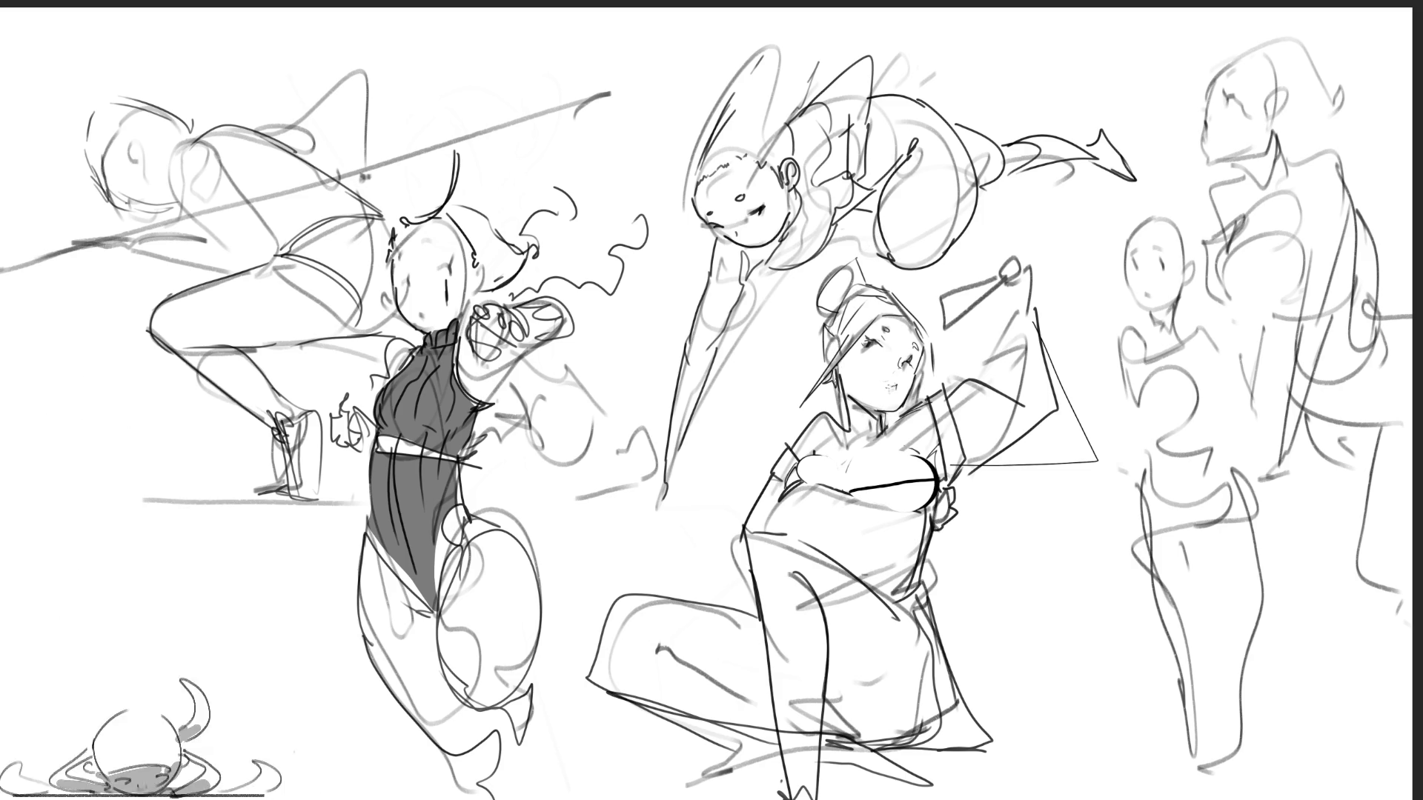
Dot freckles on her cheek, then remove the open-mouth and small-nose strokes.
{"action": "left_click_drag", "start_coordinate": [873, 359], "coordinate": [882, 356]}
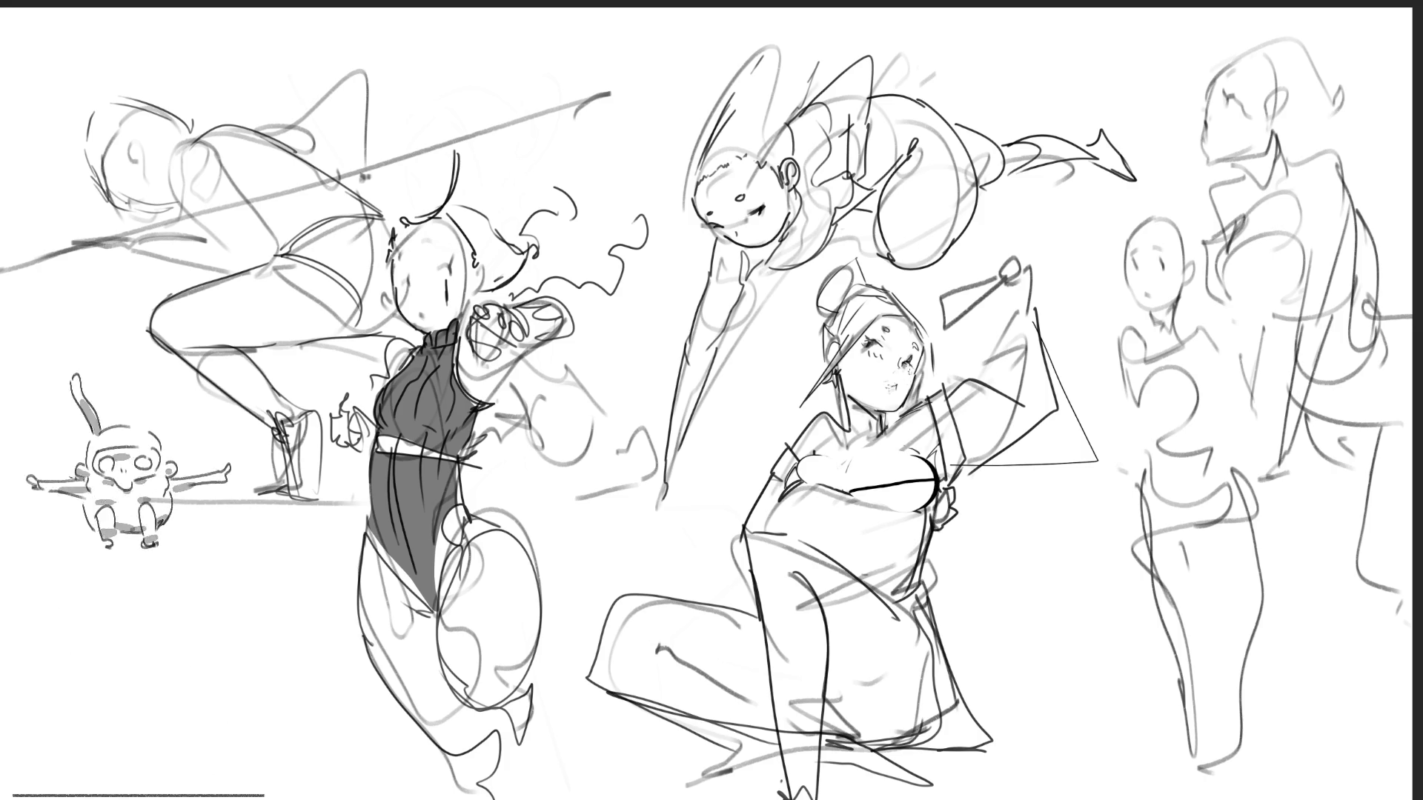
{"action": "mouse_move", "coordinate": [895, 375]}
{"action": "left_mouse_down"}
{"action": "mouse_move", "coordinate": [901, 394]}
{"action": "mouse_move", "coordinate": [880, 386]}
{"action": "mouse_move", "coordinate": [902, 409]}
{"action": "mouse_move", "coordinate": [911, 390]}
{"action": "mouse_move", "coordinate": [897, 397]}
{"action": "mouse_move", "coordinate": [885, 377]}
{"action": "left_mouse_up"}
{"action": "key", "text": "ctrl+z"}
{"action": "key", "text": "ctrl+z"}
{"action": "key", "text": "ctrl+z"}
{"action": "key", "text": "ctrl+z"}
{"action": "key", "text": "ctrl+z"}
{"action": "key", "text": "ctrl+z"}
{"action": "key", "text": "ctrl+z"}
{"action": "key", "text": "ctrl+z"}
{"action": "key", "text": "ctrl+z"}
{"action": "key", "text": "ctrl+z"}
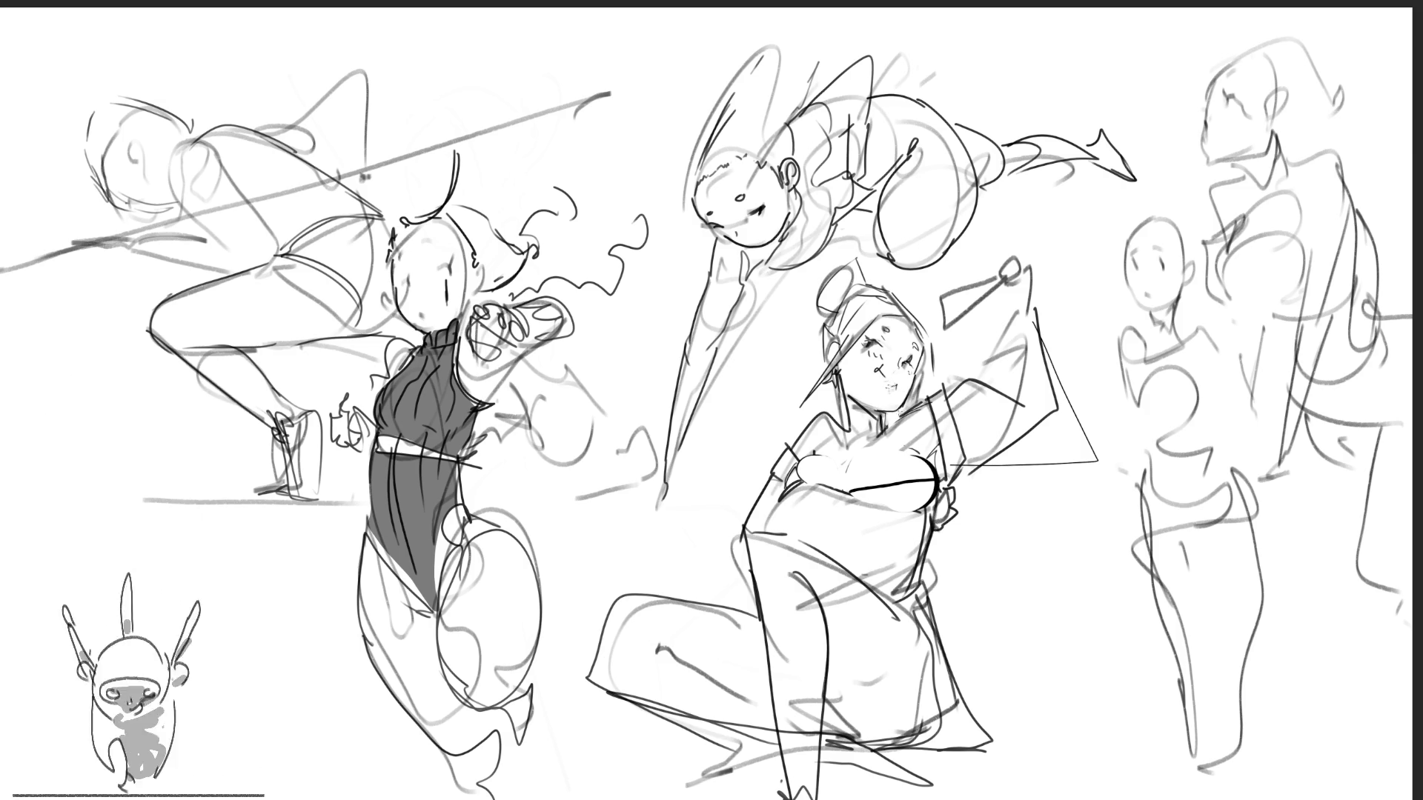
{"action": "key", "text": "ctrl+z"}
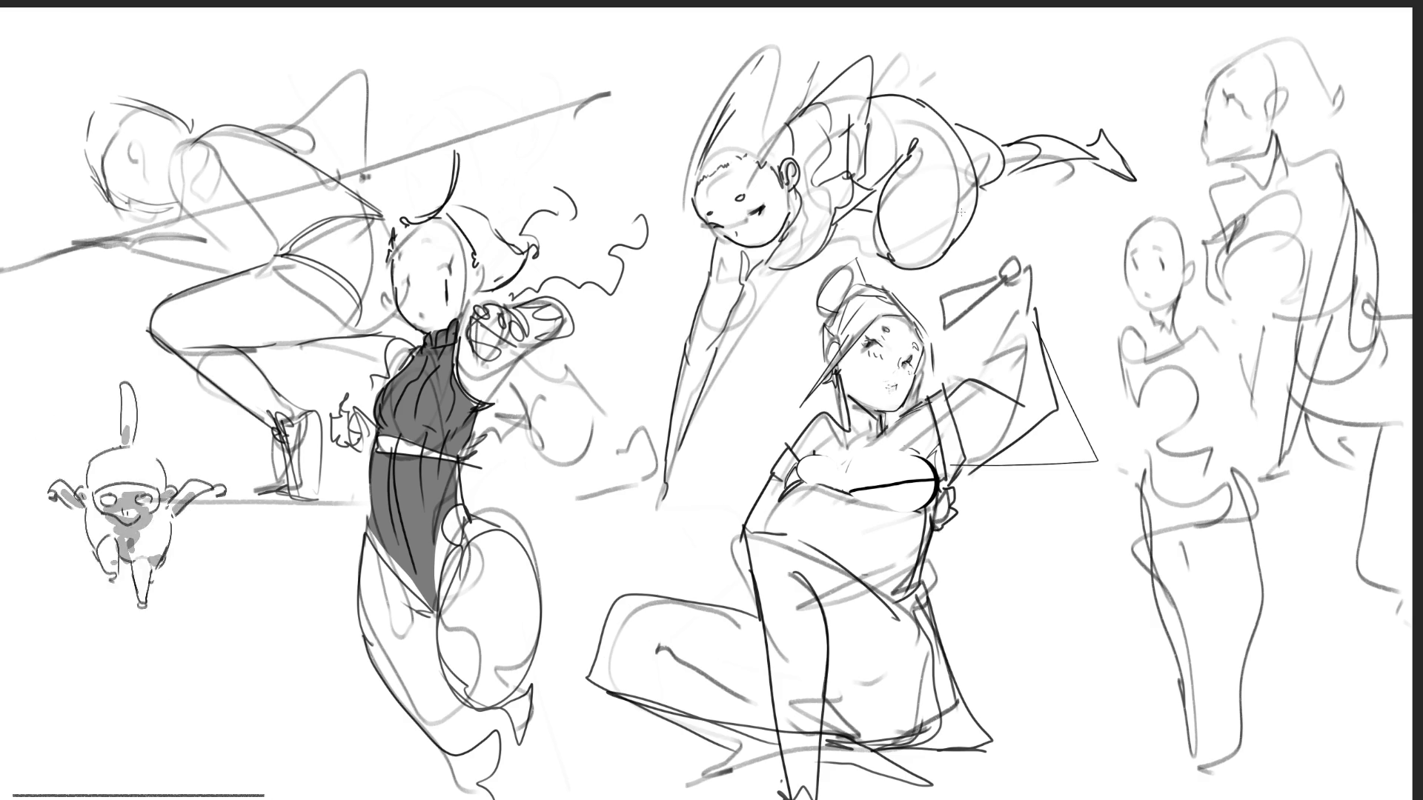
Try dark shoulder and collar-clasp strokes on the seated figure, undoing both.
{"action": "mouse_move", "coordinate": [795, 443]}
{"action": "left_mouse_down"}
{"action": "mouse_move", "coordinate": [799, 428]}
{"action": "mouse_move", "coordinate": [849, 418]}
{"action": "left_mouse_up"}
{"action": "key", "text": "ctrl+z"}
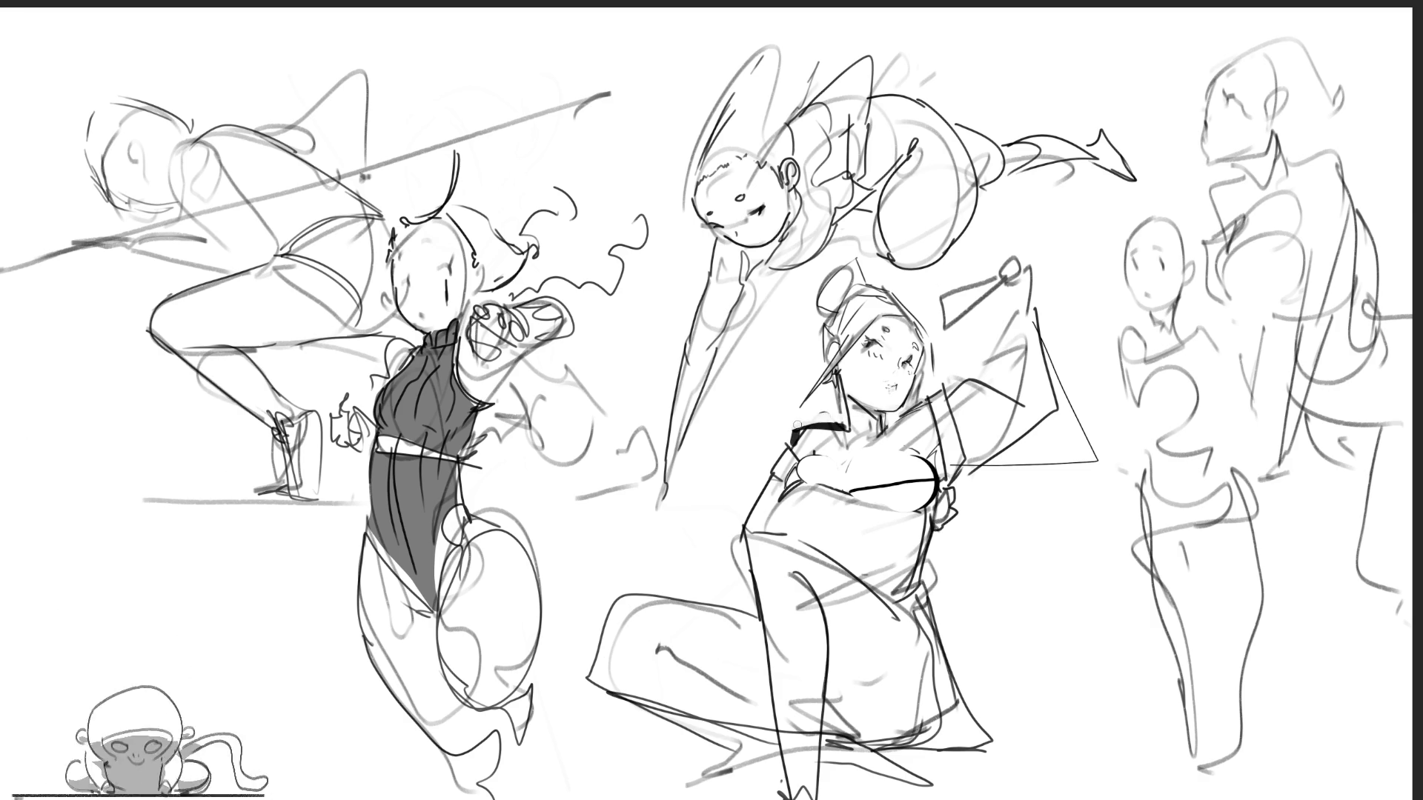
{"action": "key", "text": "ctrl+z"}
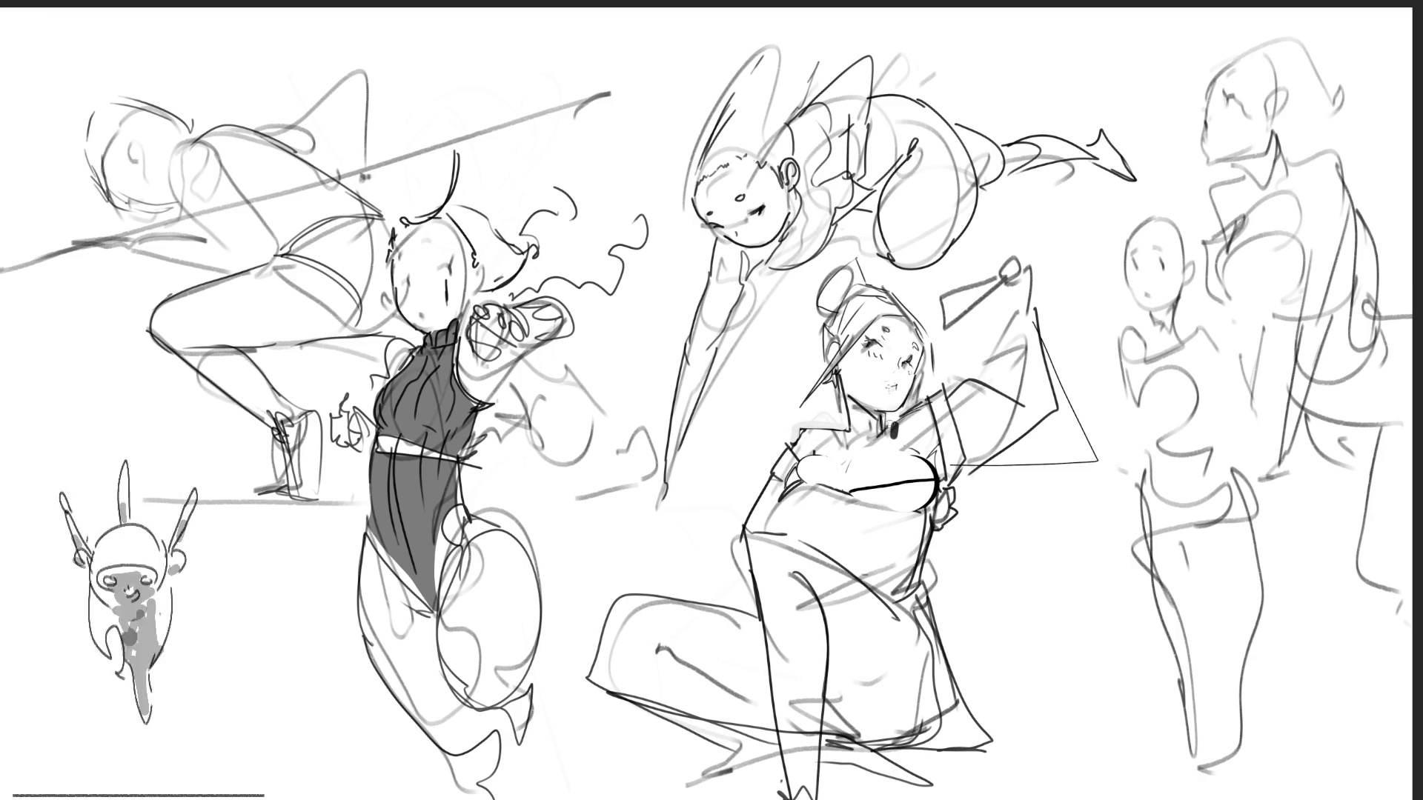
{"action": "left_click_drag", "start_coordinate": [891, 421], "coordinate": [901, 435]}
{"action": "key", "text": "ctrl+z"}
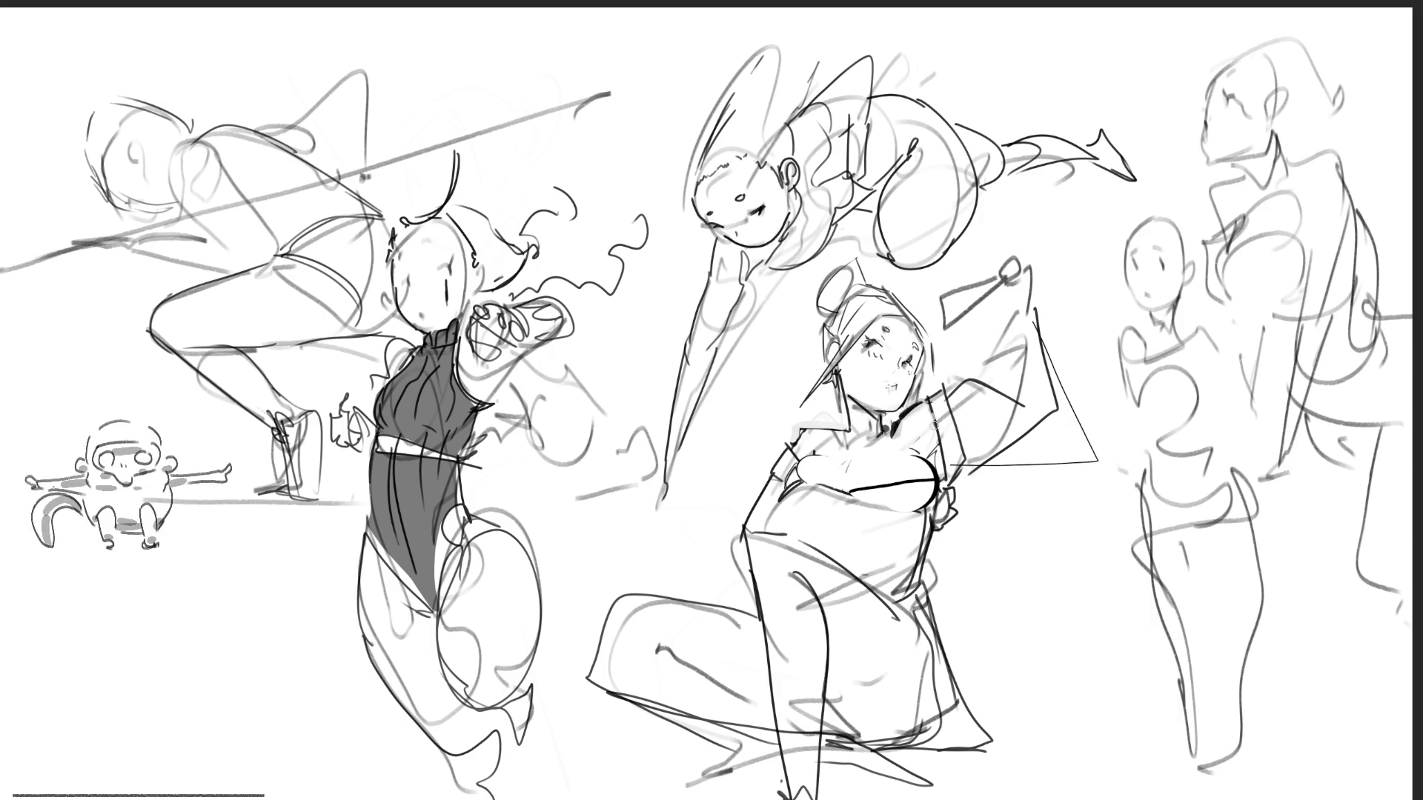
Shade the seated figure's top near the chest and hatch the right figure's neck.
{"action": "mouse_move", "coordinate": [938, 456]}
{"action": "left_mouse_down"}
{"action": "mouse_move", "coordinate": [941, 478]}
{"action": "mouse_move", "coordinate": [935, 442]}
{"action": "left_mouse_up"}
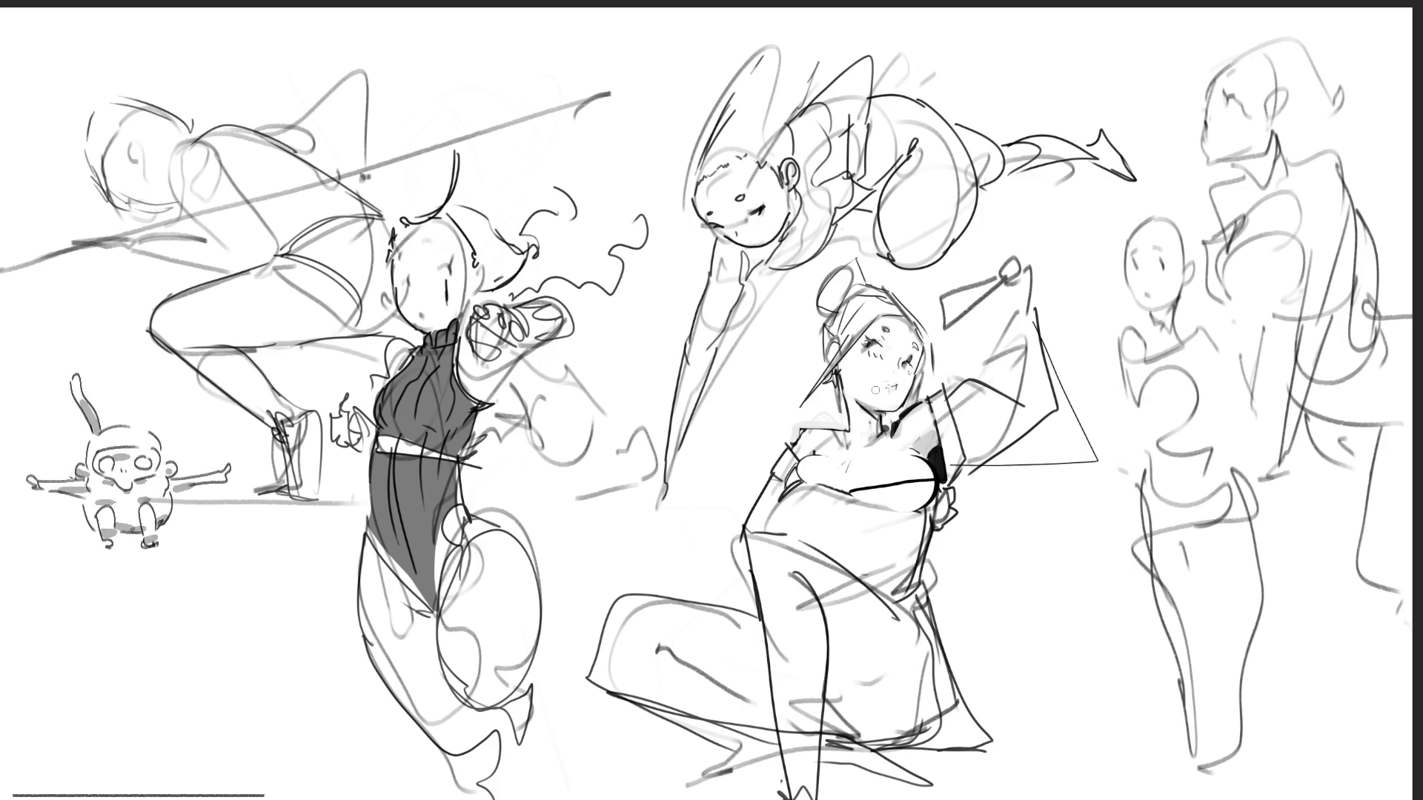
{"action": "left_click_drag", "start_coordinate": [1260, 156], "coordinate": [1245, 168]}
{"action": "left_click_drag", "start_coordinate": [1267, 175], "coordinate": [1251, 186]}
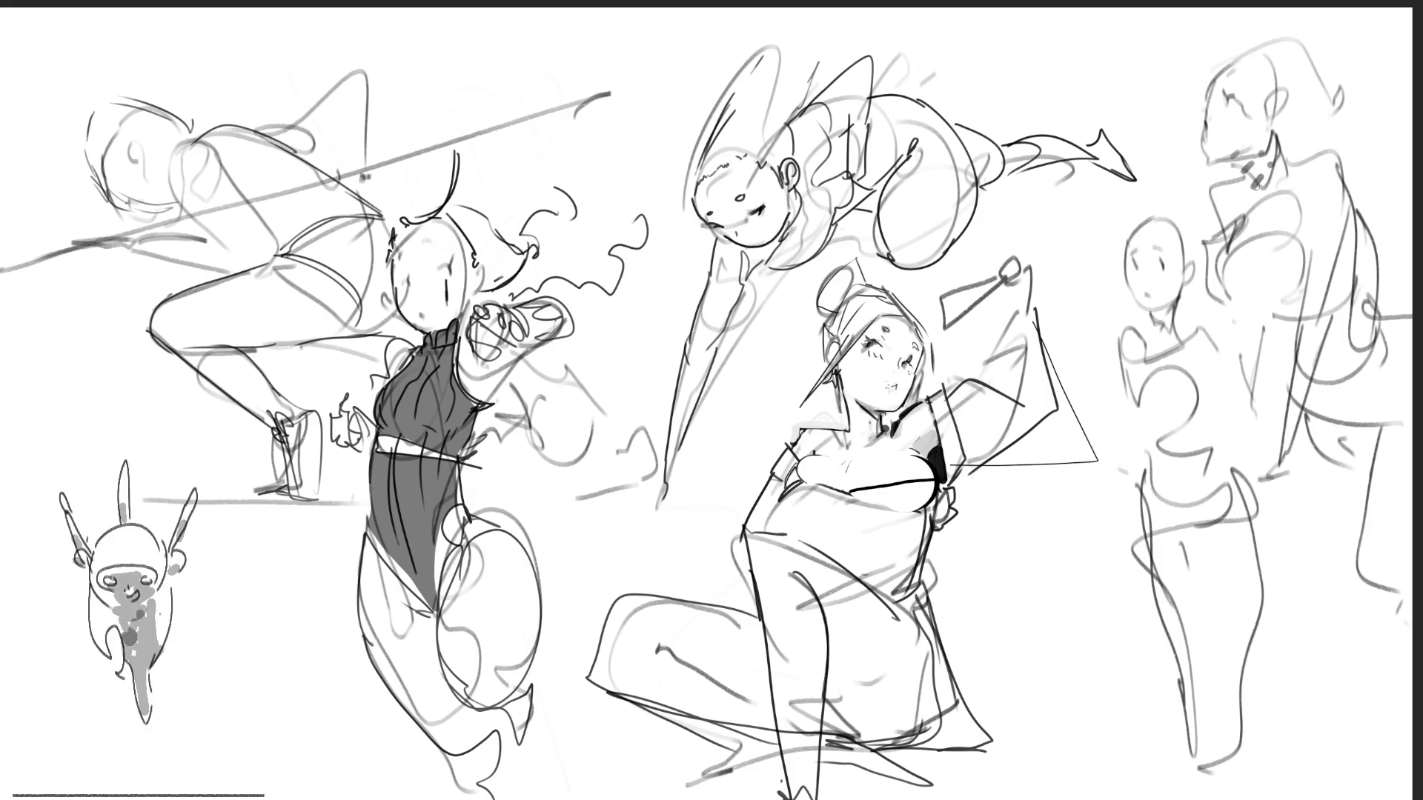
Remove the neck hatching and a misplaced mouth stroke from the top-right figure.
{"action": "key", "text": "ctrl+z"}
{"action": "key", "text": "ctrl+z"}
{"action": "key", "text": "ctrl+z"}
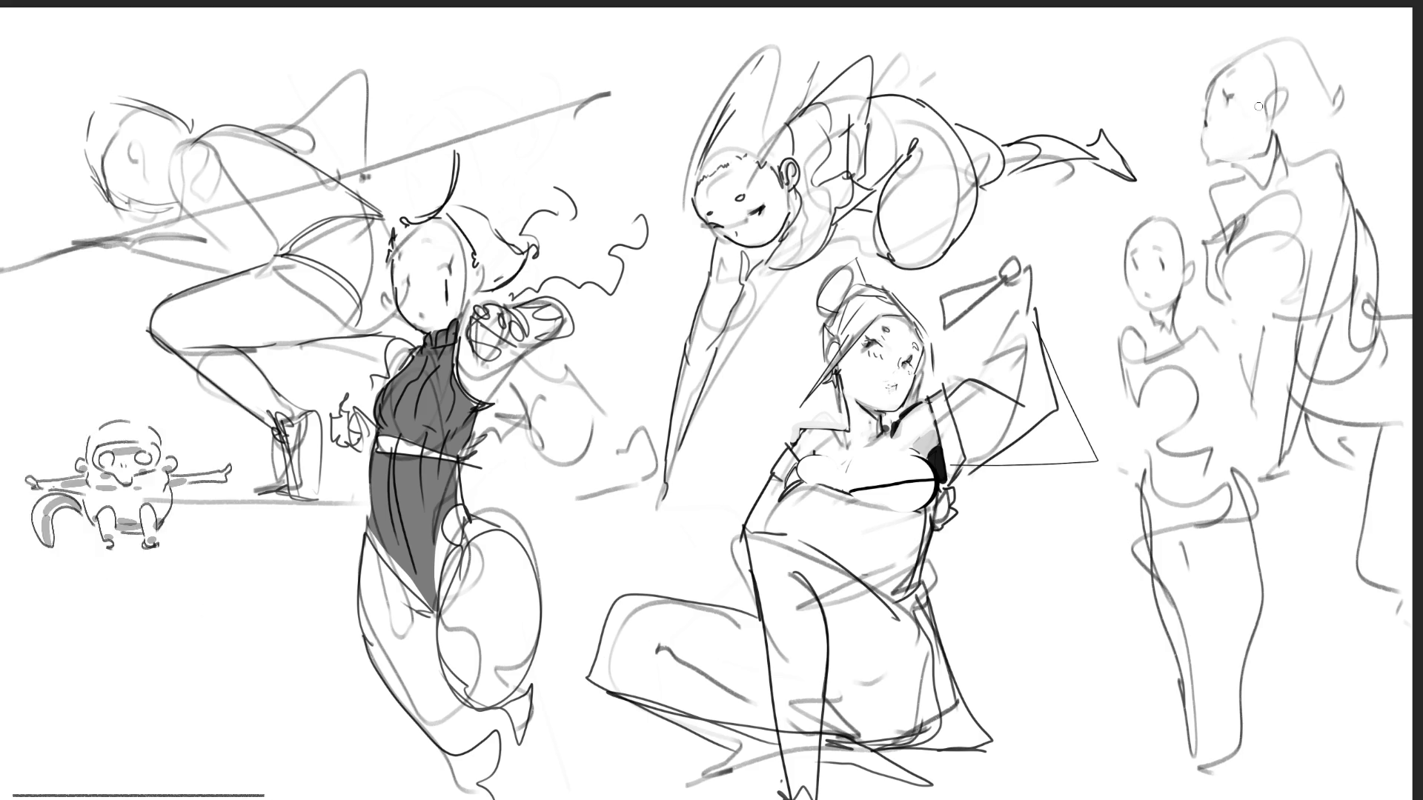
{"action": "mouse_move", "coordinate": [1211, 165]}
{"action": "left_mouse_down"}
{"action": "mouse_move", "coordinate": [1238, 164]}
{"action": "mouse_move", "coordinate": [1287, 106]}
{"action": "left_mouse_up"}
{"action": "key", "text": "ctrl+z"}
Draw and refine the top-right figure's hairband, sketch her short hair, and shade under her chin.
{"action": "left_click_drag", "start_coordinate": [1259, 58], "coordinate": [1261, 81]}
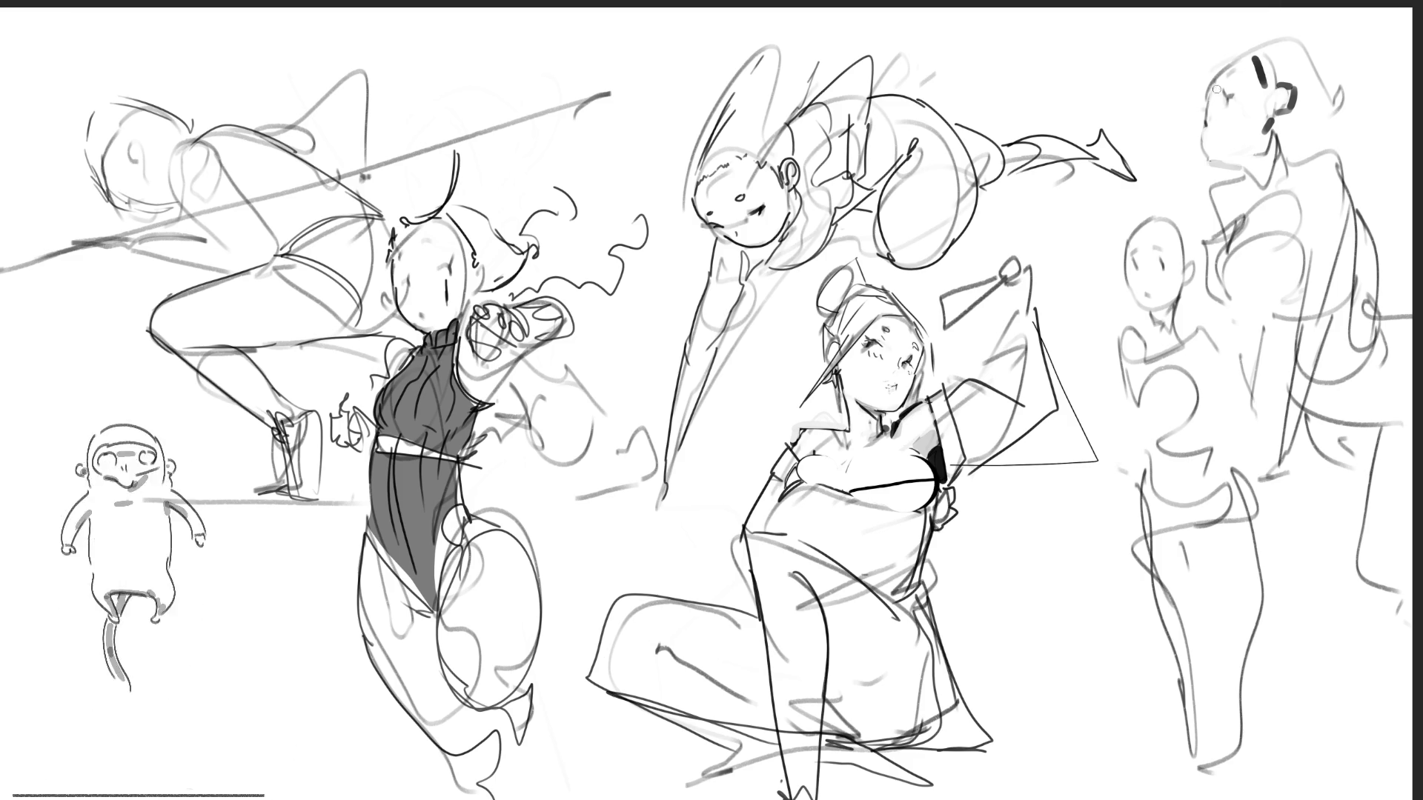
{"action": "left_click_drag", "start_coordinate": [1221, 75], "coordinate": [1253, 59]}
{"action": "key", "text": "ctrl+z"}
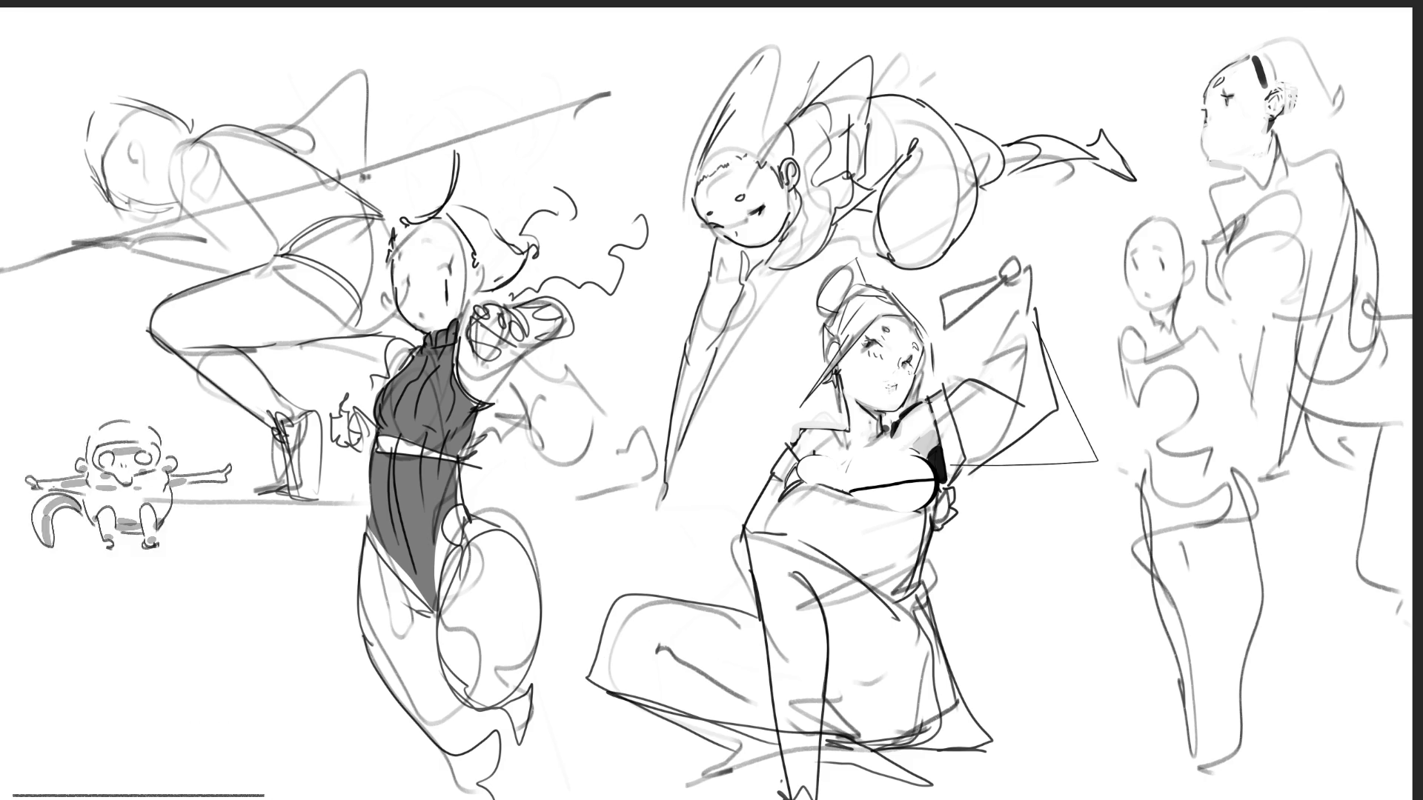
{"action": "mouse_move", "coordinate": [1269, 84]}
{"action": "left_mouse_down"}
{"action": "mouse_move", "coordinate": [1296, 92]}
{"action": "mouse_move", "coordinate": [1264, 93]}
{"action": "left_mouse_up"}
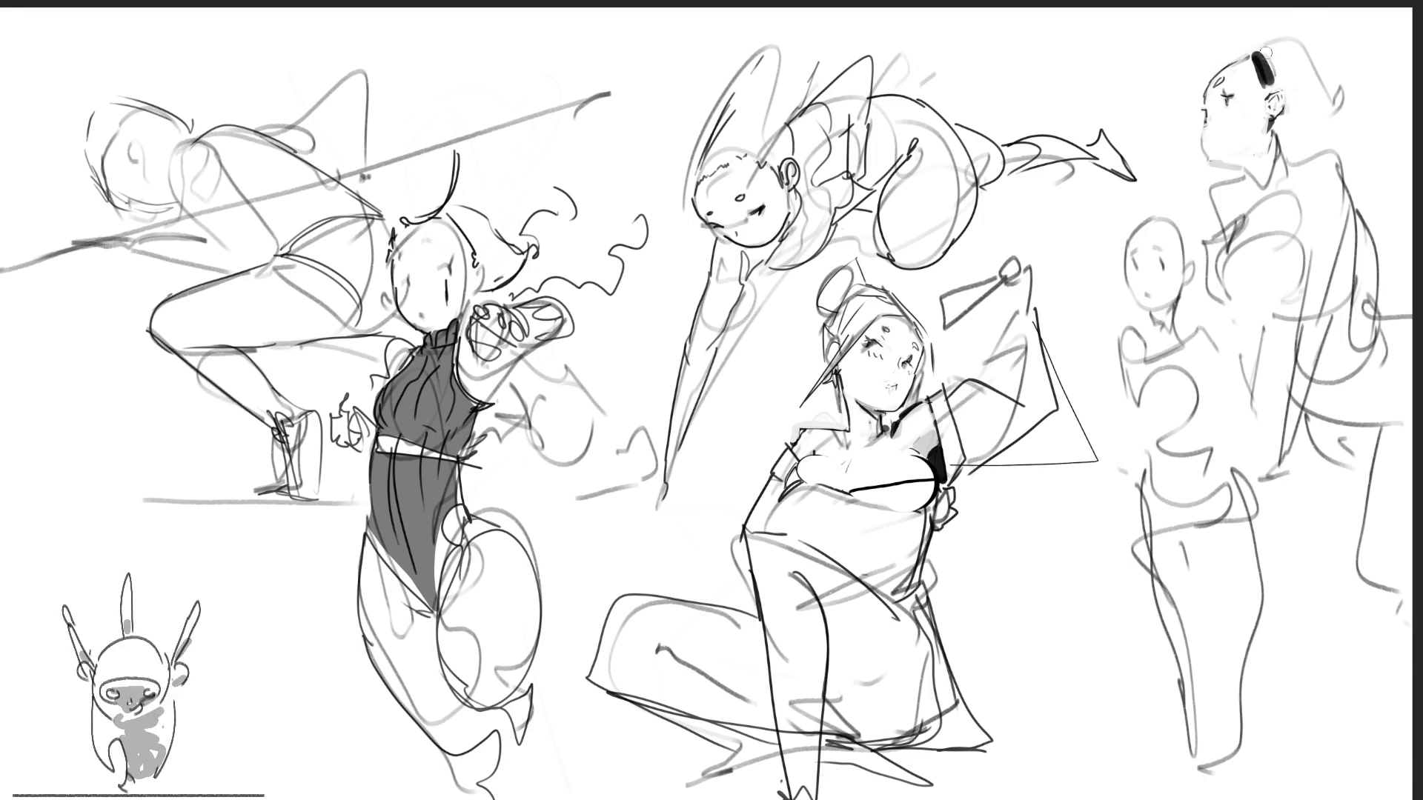
{"action": "mouse_move", "coordinate": [1272, 52]}
{"action": "left_mouse_down"}
{"action": "mouse_move", "coordinate": [1286, 74]}
{"action": "mouse_move", "coordinate": [1271, 74]}
{"action": "left_mouse_up"}
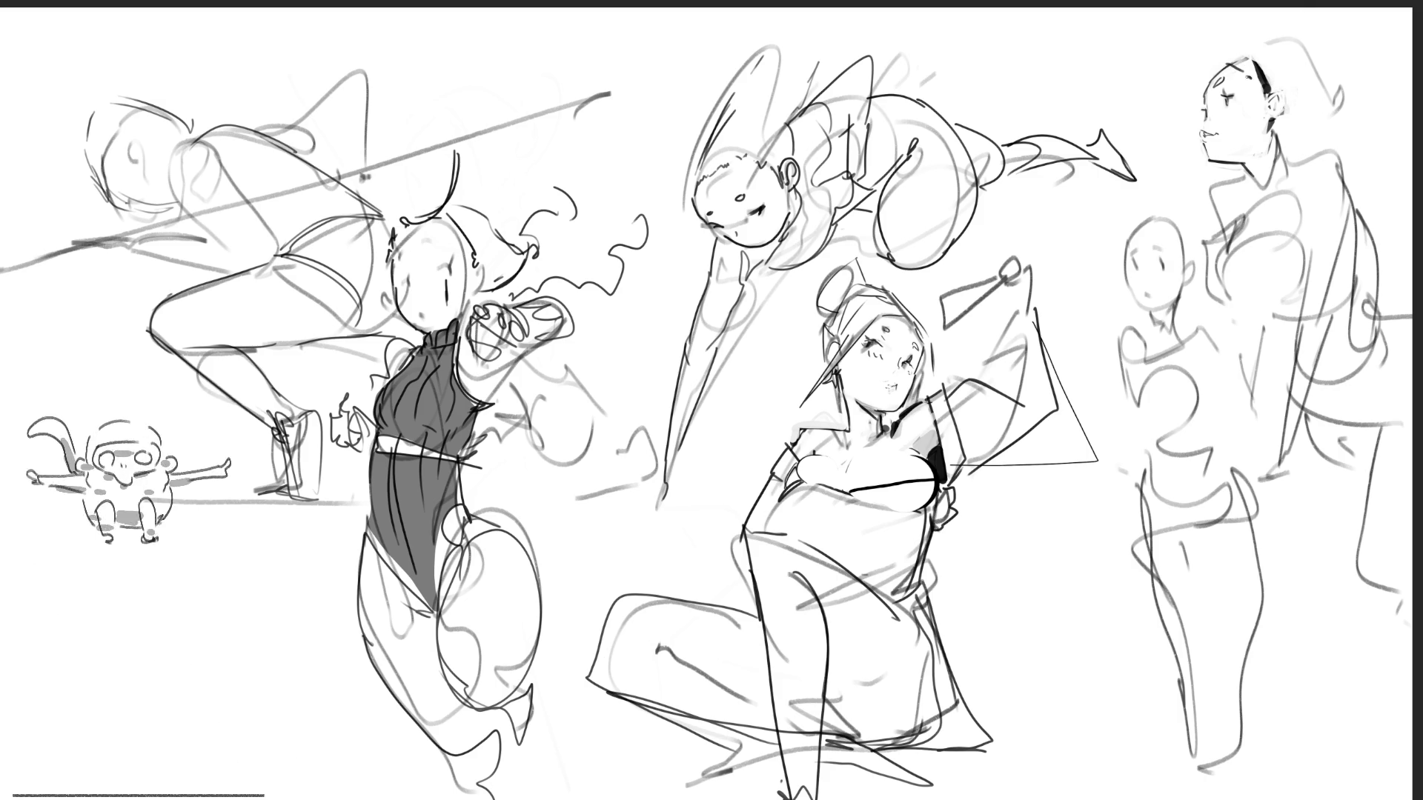
{"action": "mouse_move", "coordinate": [1230, 59]}
{"action": "left_mouse_down"}
{"action": "mouse_move", "coordinate": [1196, 95]}
{"action": "mouse_move", "coordinate": [1205, 72]}
{"action": "mouse_move", "coordinate": [1307, 42]}
{"action": "mouse_move", "coordinate": [1336, 111]}
{"action": "mouse_move", "coordinate": [1281, 148]}
{"action": "mouse_move", "coordinate": [1323, 152]}
{"action": "mouse_move", "coordinate": [1345, 124]}
{"action": "left_mouse_up"}
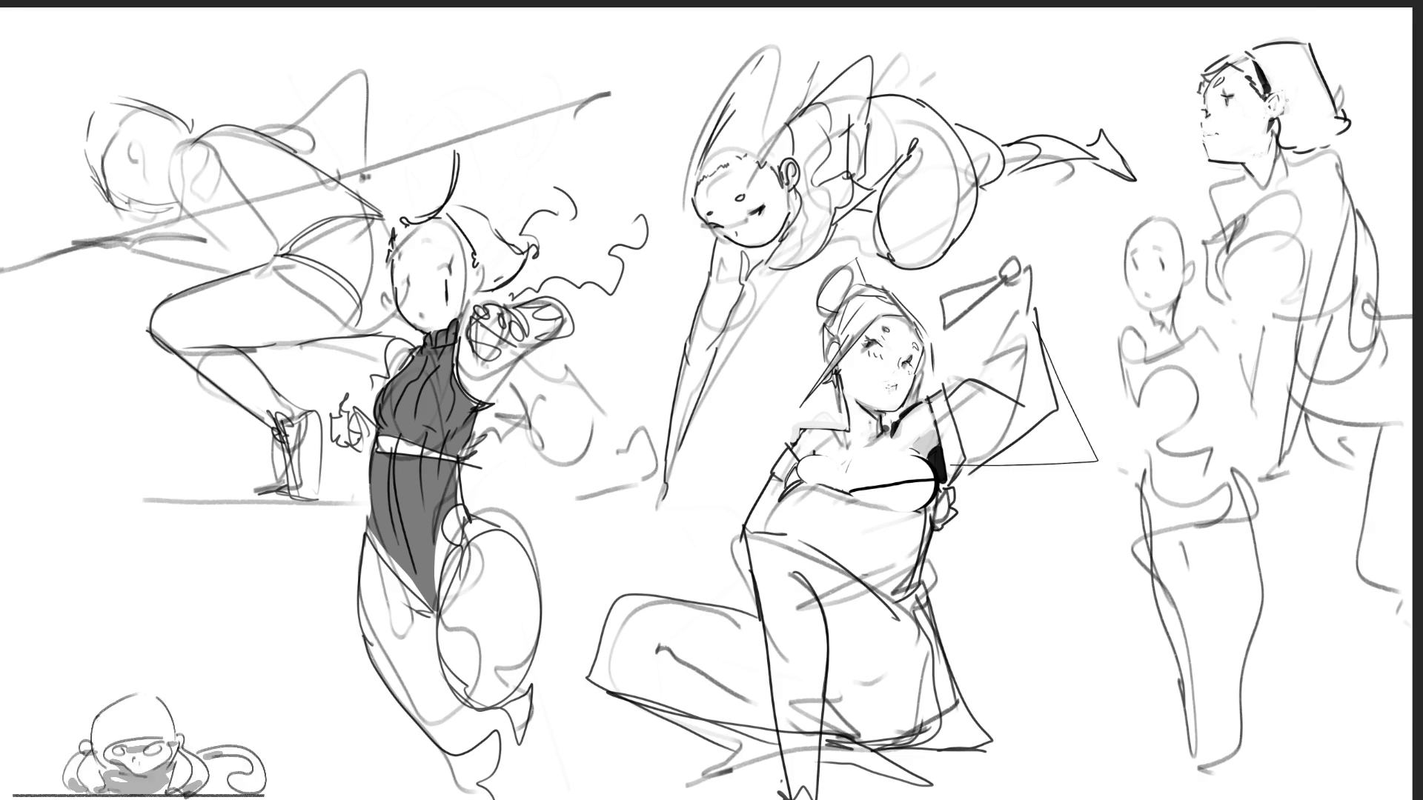
{"action": "mouse_move", "coordinate": [1221, 160]}
{"action": "left_mouse_down"}
{"action": "mouse_move", "coordinate": [1263, 150]}
{"action": "mouse_move", "coordinate": [1253, 172]}
{"action": "mouse_move", "coordinate": [1264, 182]}
{"action": "left_mouse_up"}
Add an earring, a dark hatched neck collar, and a mark near the eye of the top-right figure.
{"action": "left_click_drag", "start_coordinate": [1275, 121], "coordinate": [1275, 137]}
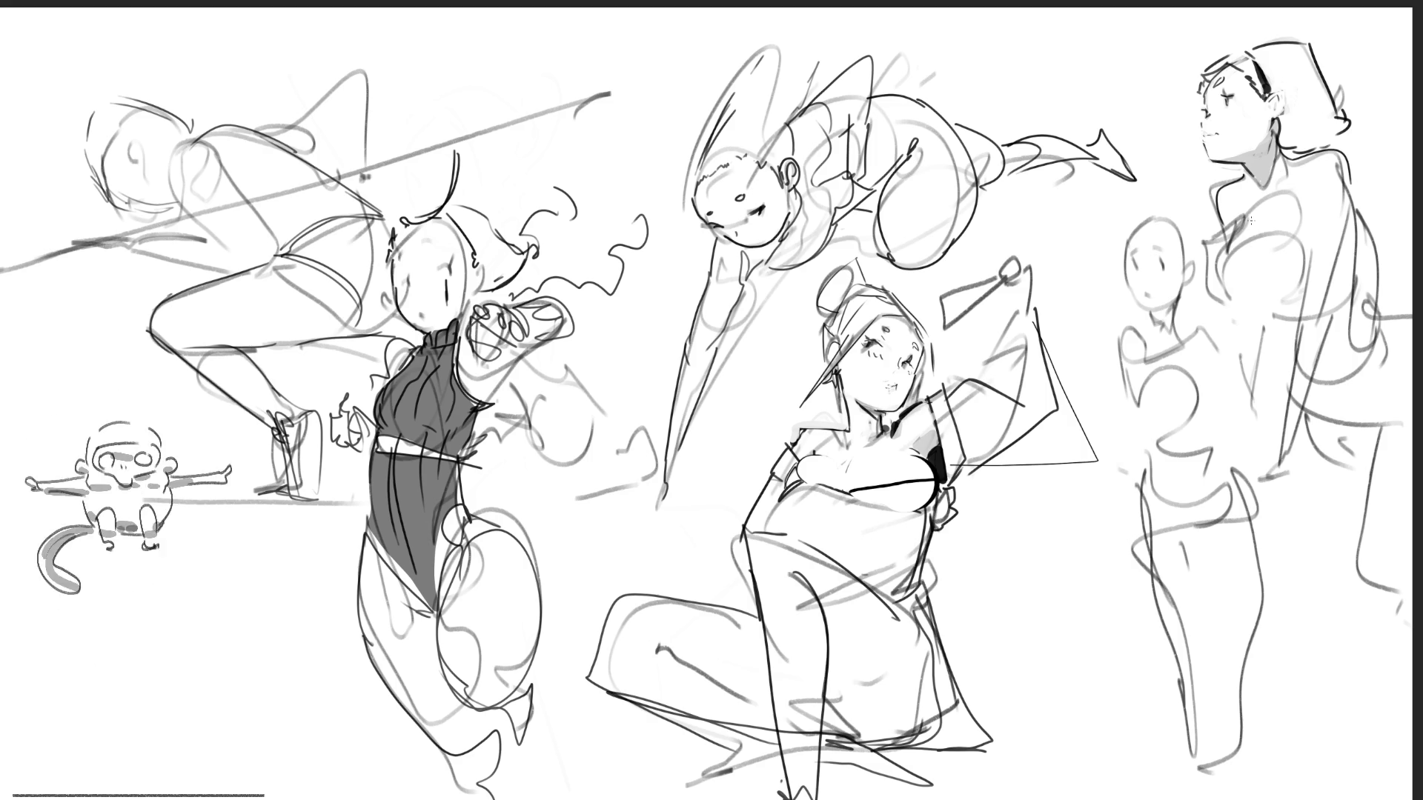
{"action": "mouse_move", "coordinate": [1283, 159]}
{"action": "left_mouse_down"}
{"action": "mouse_move", "coordinate": [1348, 125]}
{"action": "mouse_move", "coordinate": [1320, 138]}
{"action": "left_mouse_up"}
{"action": "left_click_drag", "start_coordinate": [1316, 146], "coordinate": [1335, 130]}
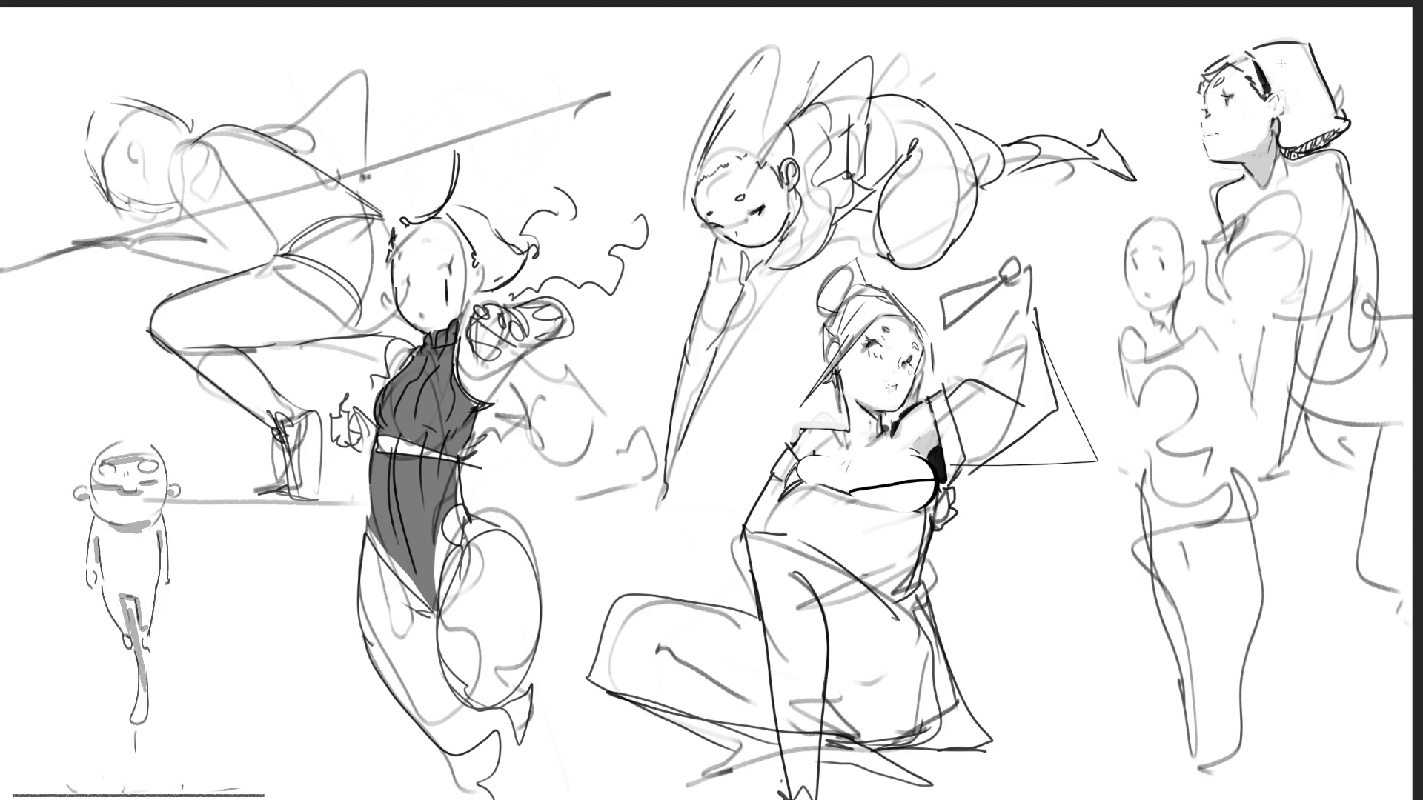
{"action": "left_click_drag", "start_coordinate": [1206, 83], "coordinate": [1191, 95]}
Replace the last stroke with a redrawn left edge of the top-right figure's head.
{"action": "key", "text": "ctrl+z"}
{"action": "left_click_drag", "start_coordinate": [1237, 46], "coordinate": [1201, 96]}
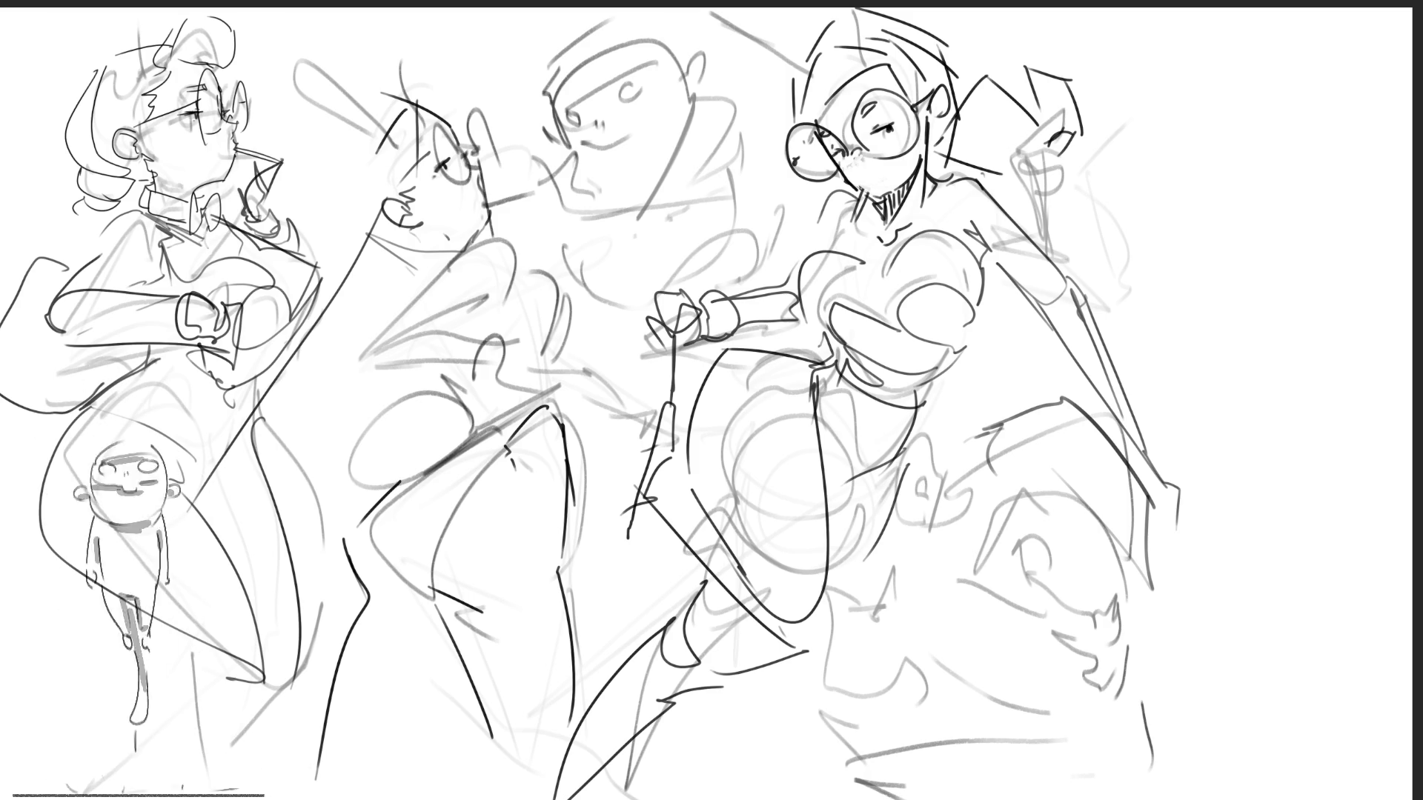
Mirror the canvas and erase the rightmost figures with a large eraser.
{"action": "key", "text": "m"}
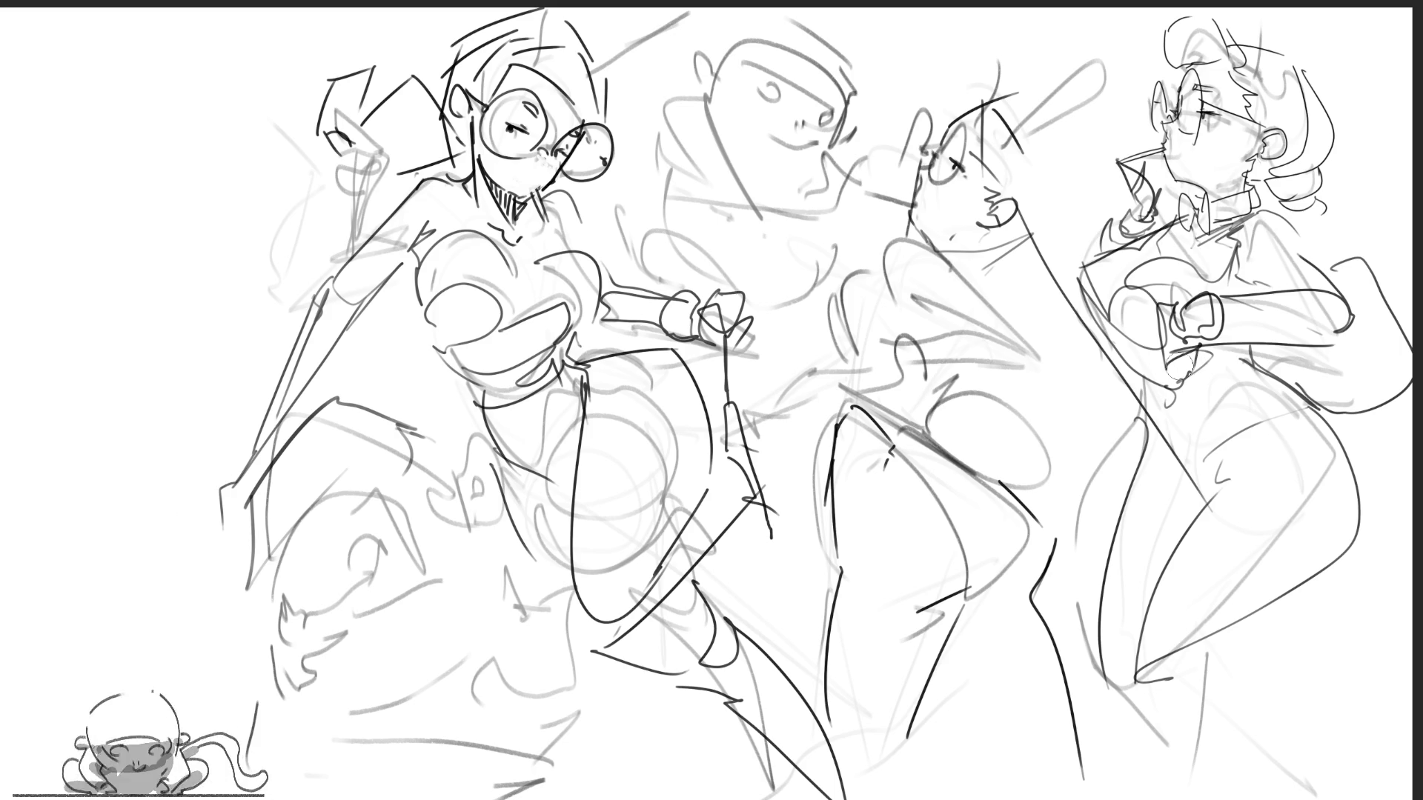
{"action": "mouse_move", "coordinate": [1223, 156]}
{"action": "left_mouse_down"}
{"action": "mouse_move", "coordinate": [1229, 401]}
{"action": "mouse_move", "coordinate": [1286, 254]}
{"action": "mouse_move", "coordinate": [1181, 492]}
{"action": "mouse_move", "coordinate": [1255, 683]}
{"action": "mouse_move", "coordinate": [1187, 517]}
{"action": "left_mouse_up"}
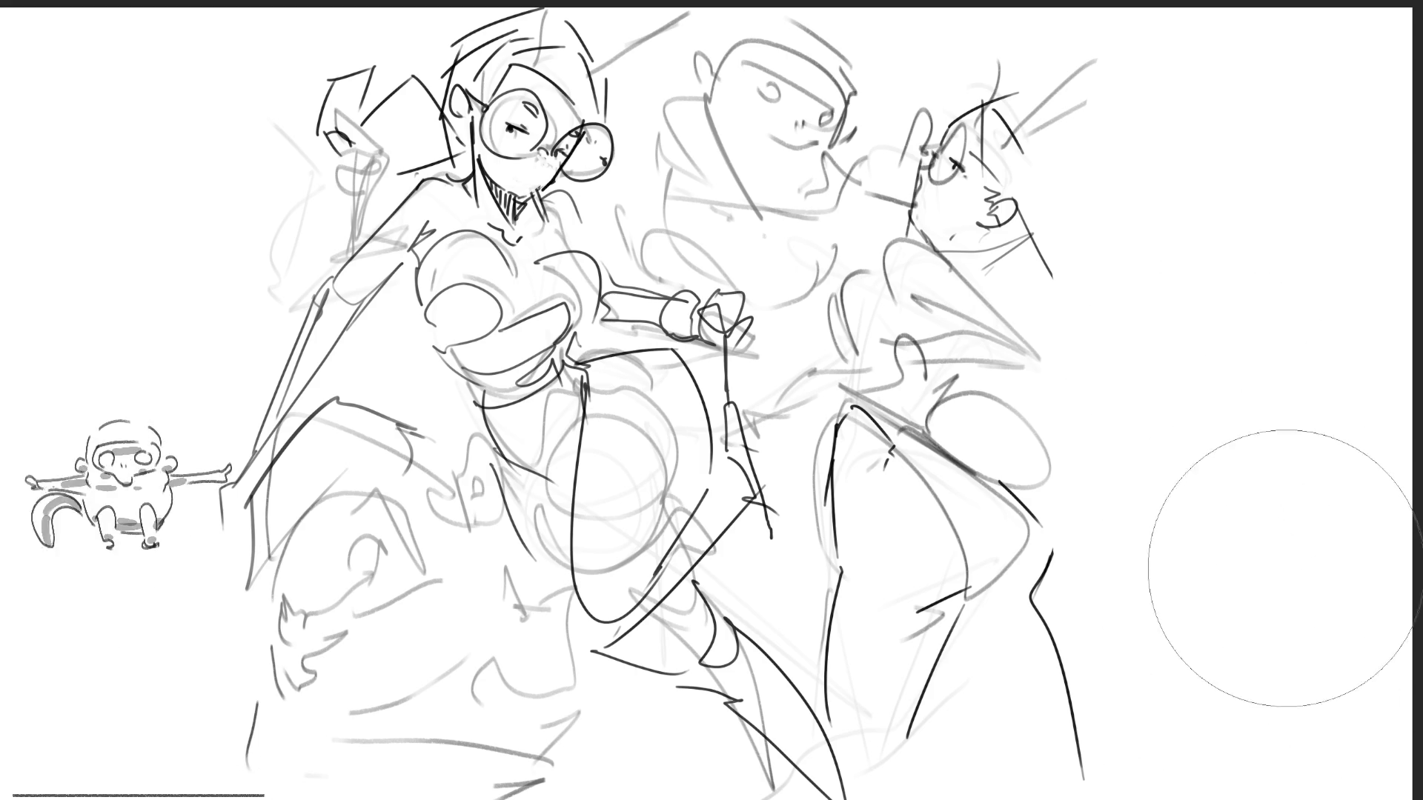
{"action": "mouse_move", "coordinate": [1030, 119]}
{"action": "left_mouse_down"}
{"action": "mouse_move", "coordinate": [936, 387]}
{"action": "mouse_move", "coordinate": [985, 280]}
{"action": "mouse_move", "coordinate": [899, 143]}
{"action": "mouse_move", "coordinate": [785, 133]}
{"action": "left_mouse_up"}
With the fine pencil, rough in a new figure's head arch and a raised arm on the right.
{"action": "key", "text": "e"}
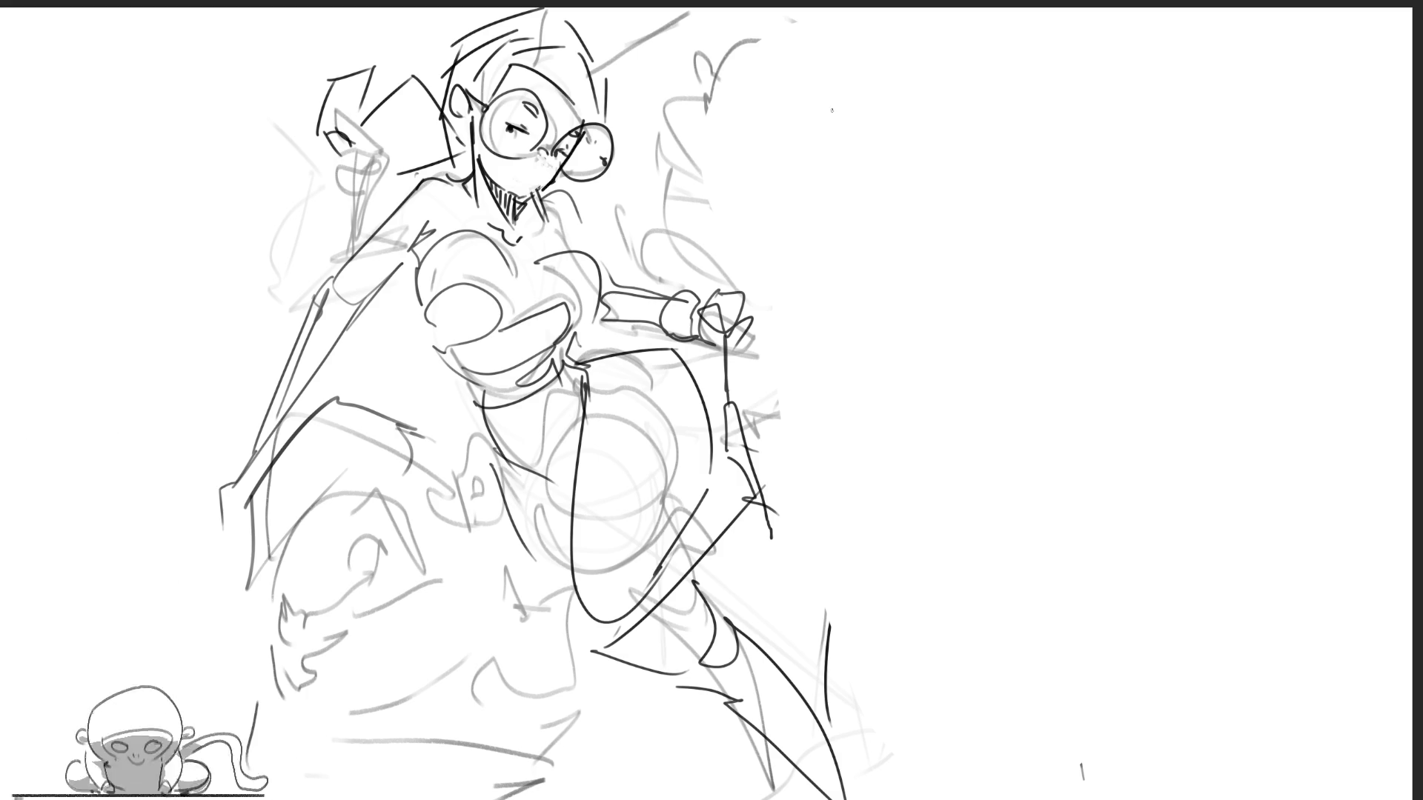
{"action": "mouse_move", "coordinate": [846, 109]}
{"action": "left_mouse_down"}
{"action": "mouse_move", "coordinate": [859, 165]}
{"action": "mouse_move", "coordinate": [907, 76]}
{"action": "mouse_move", "coordinate": [933, 141]}
{"action": "left_mouse_up"}
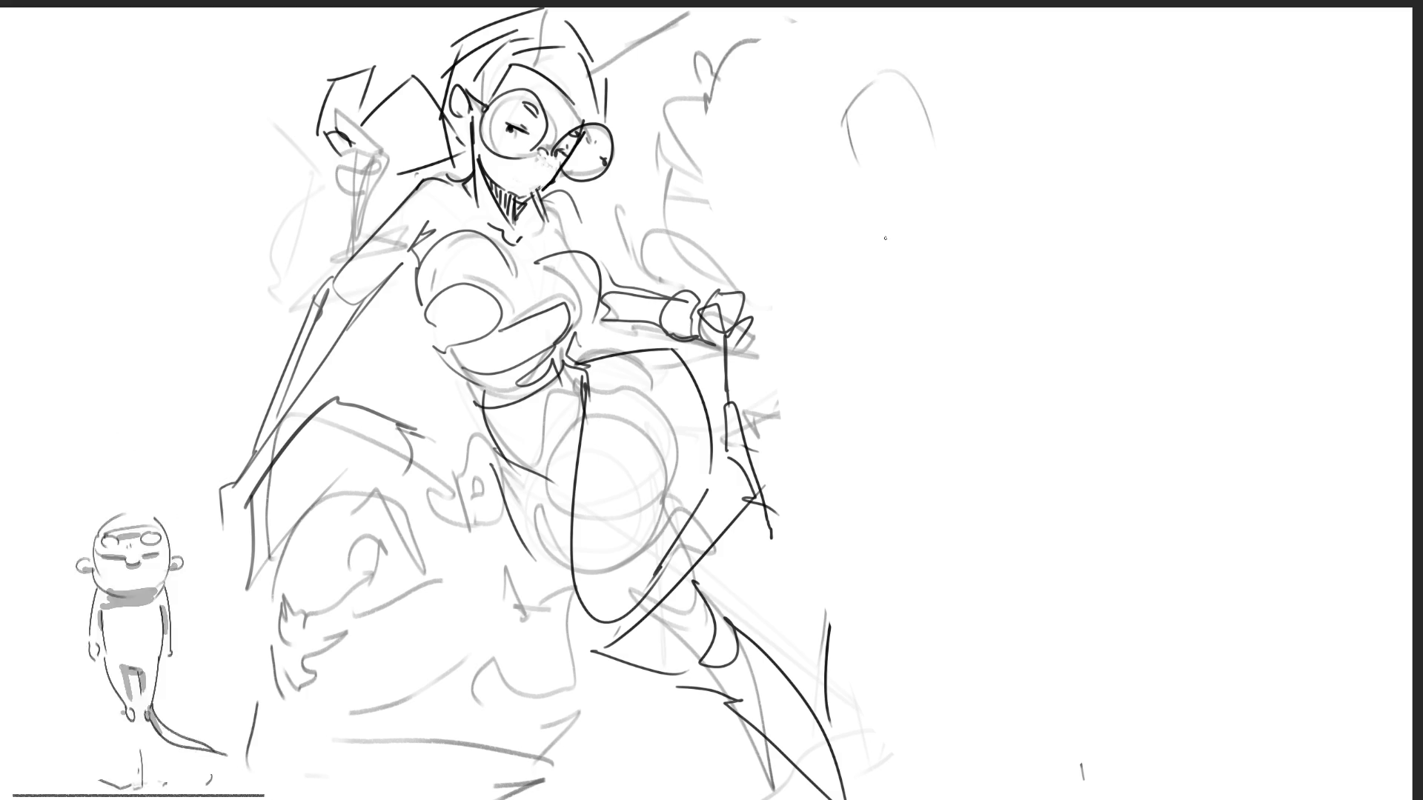
{"action": "mouse_move", "coordinate": [890, 185]}
{"action": "left_mouse_down"}
{"action": "mouse_move", "coordinate": [923, 167]}
{"action": "mouse_move", "coordinate": [933, 185]}
{"action": "mouse_move", "coordinate": [1000, 95]}
{"action": "left_mouse_up"}
{"action": "mouse_move", "coordinate": [977, 156]}
{"action": "left_mouse_down"}
{"action": "mouse_move", "coordinate": [1002, 159]}
{"action": "mouse_move", "coordinate": [1026, 85]}
{"action": "mouse_move", "coordinate": [1015, 209]}
{"action": "mouse_move", "coordinate": [1028, 261]}
{"action": "mouse_move", "coordinate": [1074, 157]}
{"action": "mouse_move", "coordinate": [1162, 304]}
{"action": "mouse_move", "coordinate": [1102, 360]}
{"action": "left_mouse_up"}
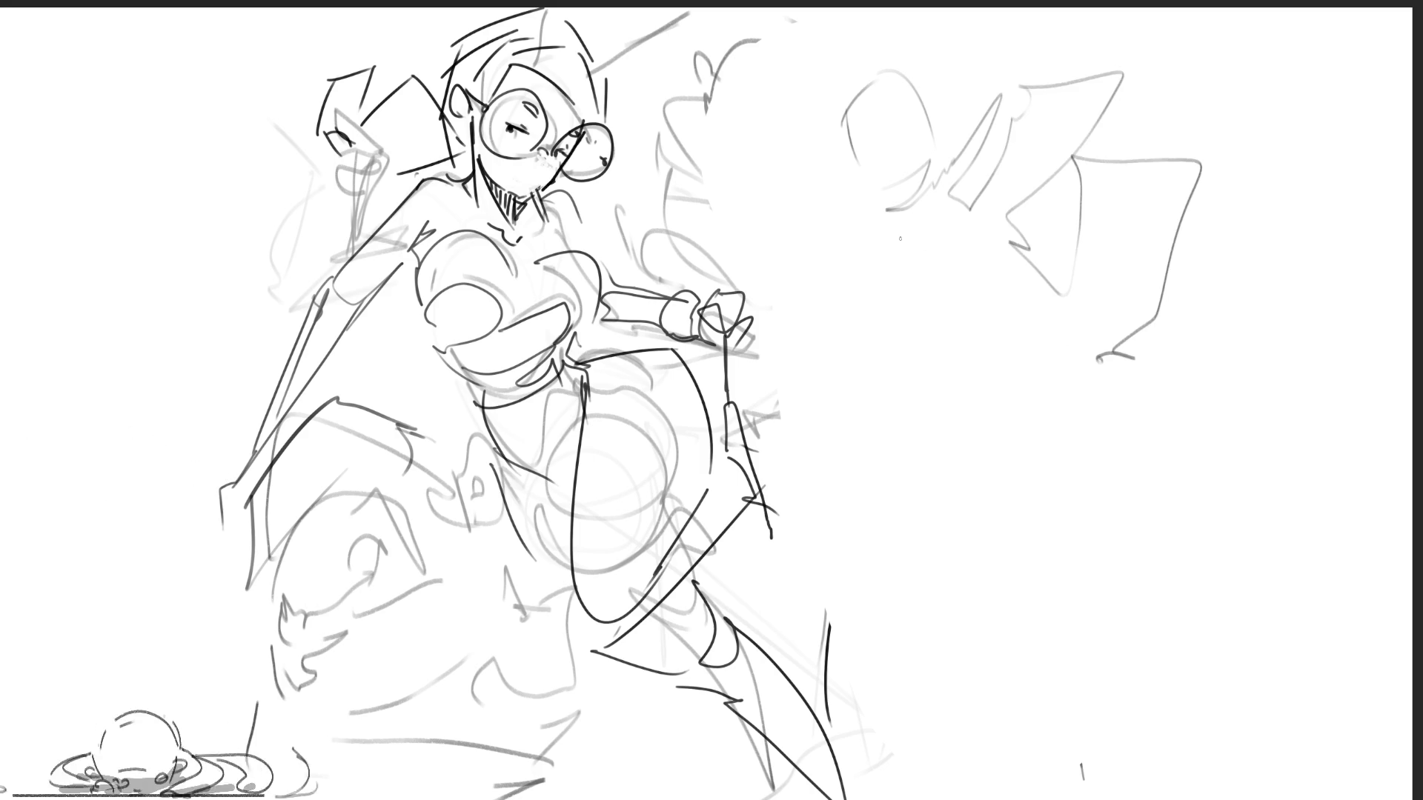
Sketch the new figure's torso and hips with several contour lines.
{"action": "mouse_move", "coordinate": [904, 220]}
{"action": "left_mouse_down"}
{"action": "mouse_move", "coordinate": [935, 191]}
{"action": "mouse_move", "coordinate": [913, 280]}
{"action": "mouse_move", "coordinate": [970, 219]}
{"action": "mouse_move", "coordinate": [892, 303]}
{"action": "mouse_move", "coordinate": [993, 300]}
{"action": "mouse_move", "coordinate": [930, 360]}
{"action": "mouse_move", "coordinate": [945, 389]}
{"action": "mouse_move", "coordinate": [1009, 371]}
{"action": "left_mouse_up"}
{"action": "mouse_move", "coordinate": [911, 374]}
{"action": "left_mouse_down"}
{"action": "mouse_move", "coordinate": [945, 422]}
{"action": "mouse_move", "coordinate": [1030, 363]}
{"action": "mouse_move", "coordinate": [1015, 393]}
{"action": "mouse_move", "coordinate": [1045, 387]}
{"action": "mouse_move", "coordinate": [1076, 419]}
{"action": "left_mouse_up"}
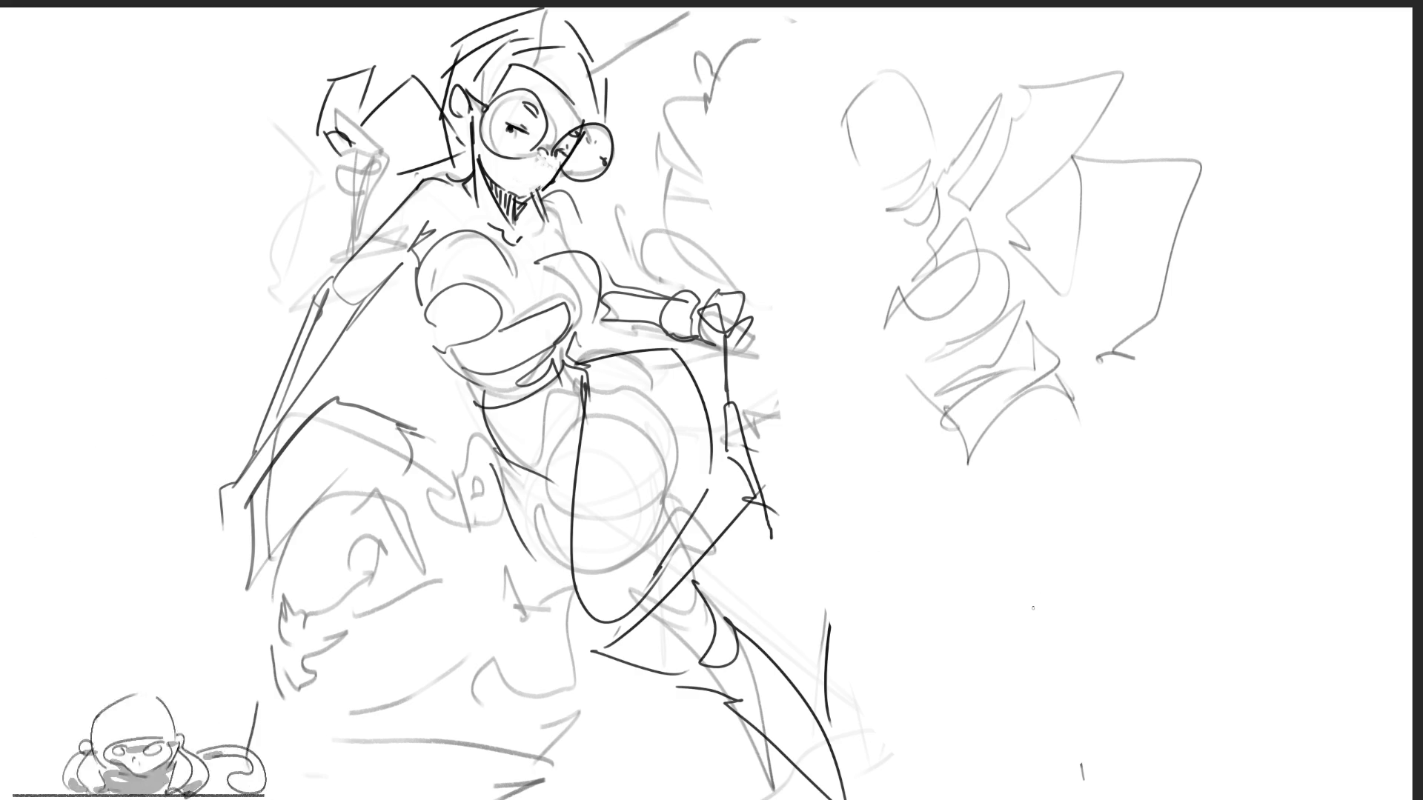
{"action": "mouse_move", "coordinate": [877, 233]}
{"action": "left_mouse_down"}
{"action": "mouse_move", "coordinate": [897, 323]}
{"action": "mouse_move", "coordinate": [850, 255]}
{"action": "mouse_move", "coordinate": [853, 310]}
{"action": "mouse_move", "coordinate": [792, 305]}
{"action": "left_mouse_up"}
{"action": "left_click_drag", "start_coordinate": [793, 315], "coordinate": [815, 445]}
{"action": "mouse_move", "coordinate": [881, 267]}
{"action": "left_mouse_down"}
{"action": "mouse_move", "coordinate": [823, 429]}
{"action": "mouse_move", "coordinate": [908, 404]}
{"action": "left_mouse_up"}
Block in the lower body and legs, add waist strokes, and darken the head outline.
{"action": "mouse_move", "coordinate": [959, 456]}
{"action": "left_mouse_down"}
{"action": "mouse_move", "coordinate": [944, 472]}
{"action": "mouse_move", "coordinate": [1076, 388]}
{"action": "mouse_move", "coordinate": [1100, 430]}
{"action": "mouse_move", "coordinate": [953, 493]}
{"action": "mouse_move", "coordinate": [1082, 470]}
{"action": "mouse_move", "coordinate": [960, 541]}
{"action": "mouse_move", "coordinate": [1117, 421]}
{"action": "mouse_move", "coordinate": [1157, 491]}
{"action": "left_mouse_up"}
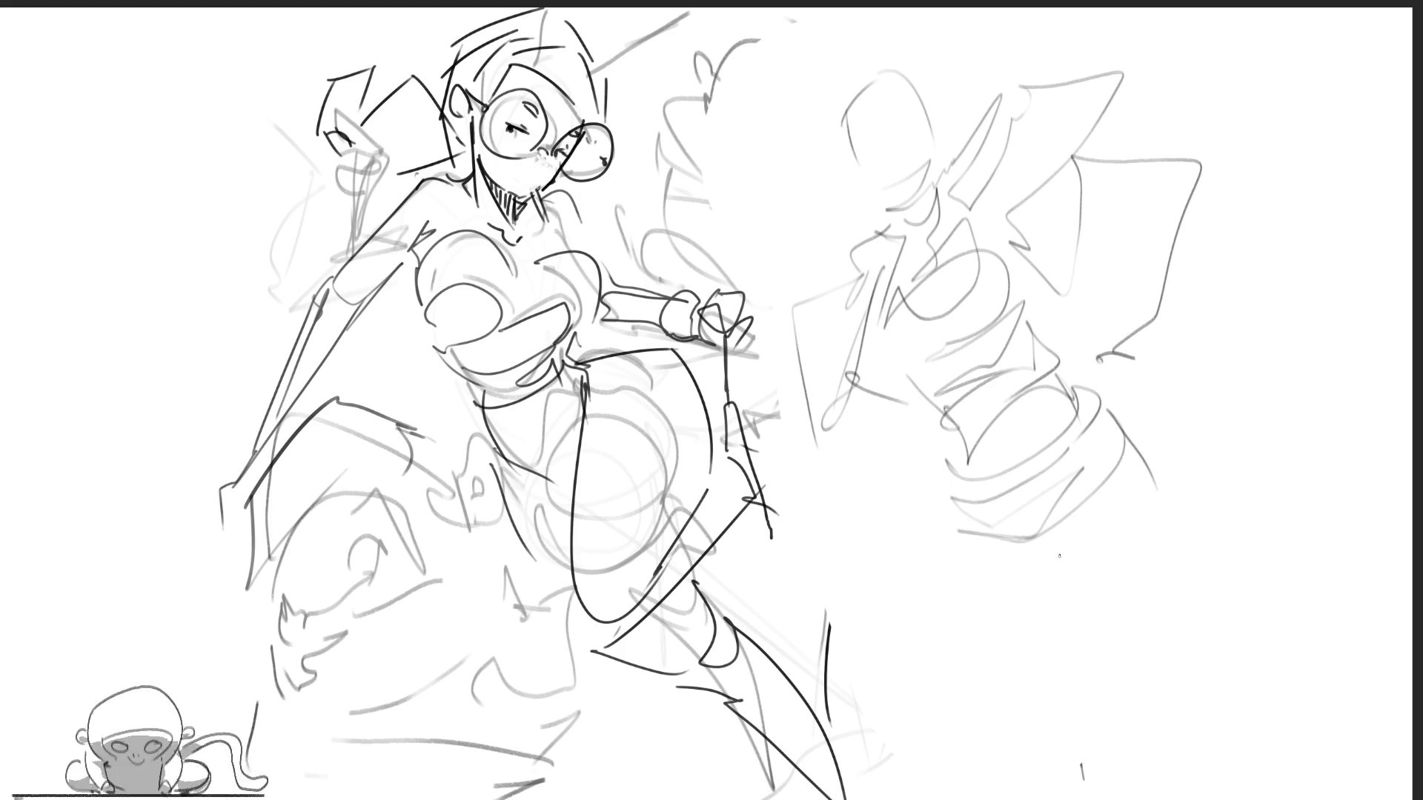
{"action": "left_click_drag", "start_coordinate": [1029, 565], "coordinate": [1149, 552]}
{"action": "left_click_drag", "start_coordinate": [1179, 524], "coordinate": [1152, 674]}
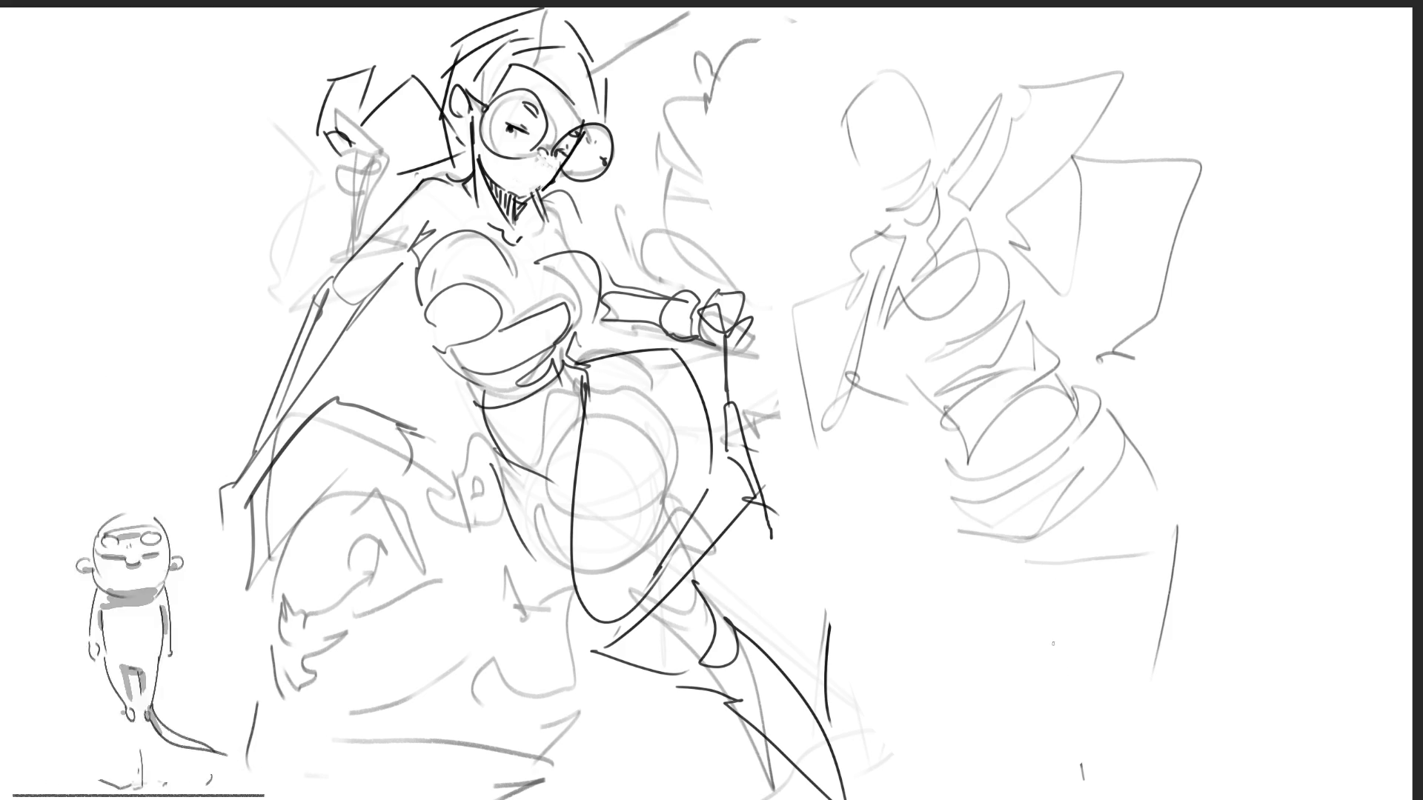
{"action": "mouse_move", "coordinate": [1023, 573]}
{"action": "left_mouse_down"}
{"action": "mouse_move", "coordinate": [1159, 678]}
{"action": "mouse_move", "coordinate": [1147, 759]}
{"action": "left_mouse_up"}
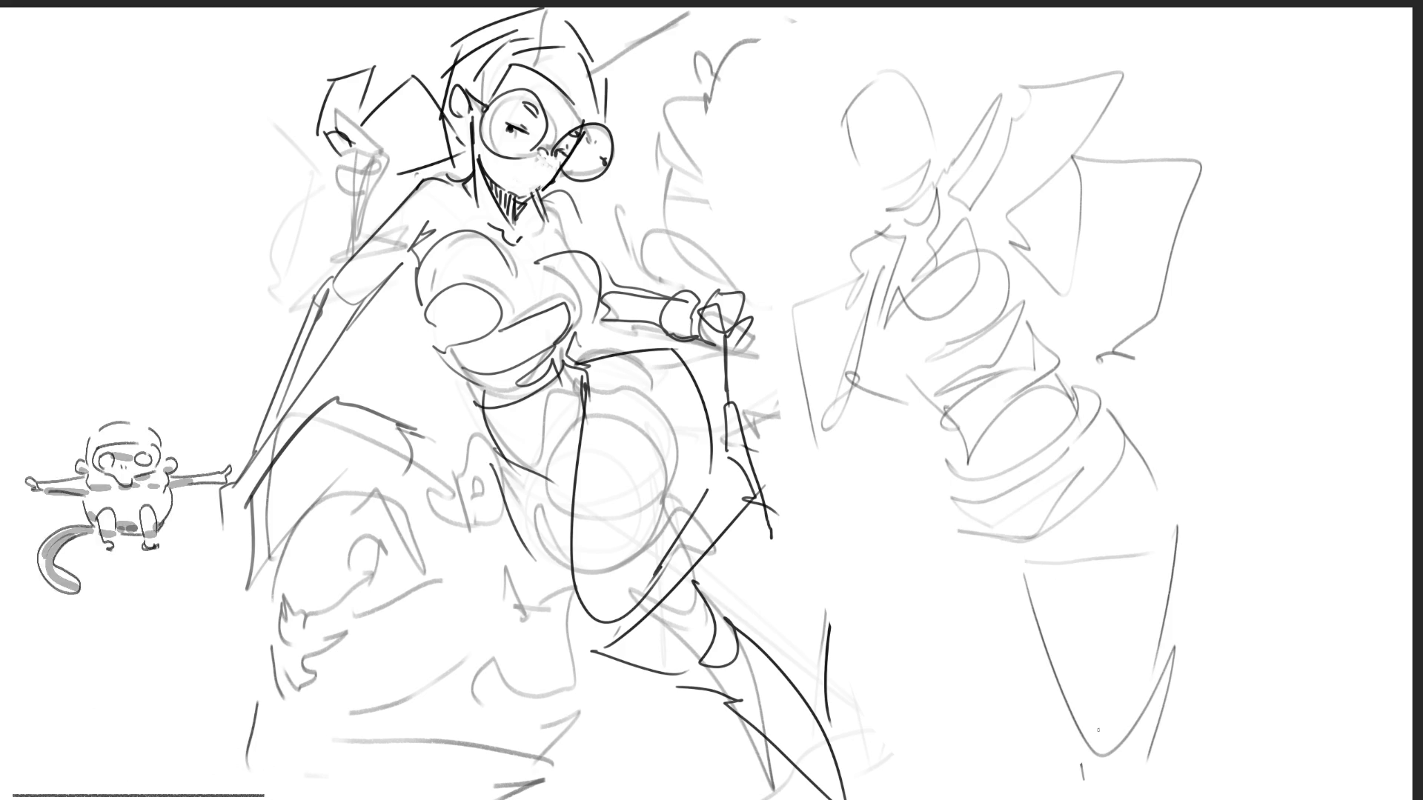
{"action": "mouse_move", "coordinate": [945, 486]}
{"action": "left_mouse_down"}
{"action": "mouse_move", "coordinate": [964, 553]}
{"action": "mouse_move", "coordinate": [936, 529]}
{"action": "mouse_move", "coordinate": [906, 581]}
{"action": "mouse_move", "coordinate": [906, 748]}
{"action": "mouse_move", "coordinate": [1053, 667]}
{"action": "left_mouse_up"}
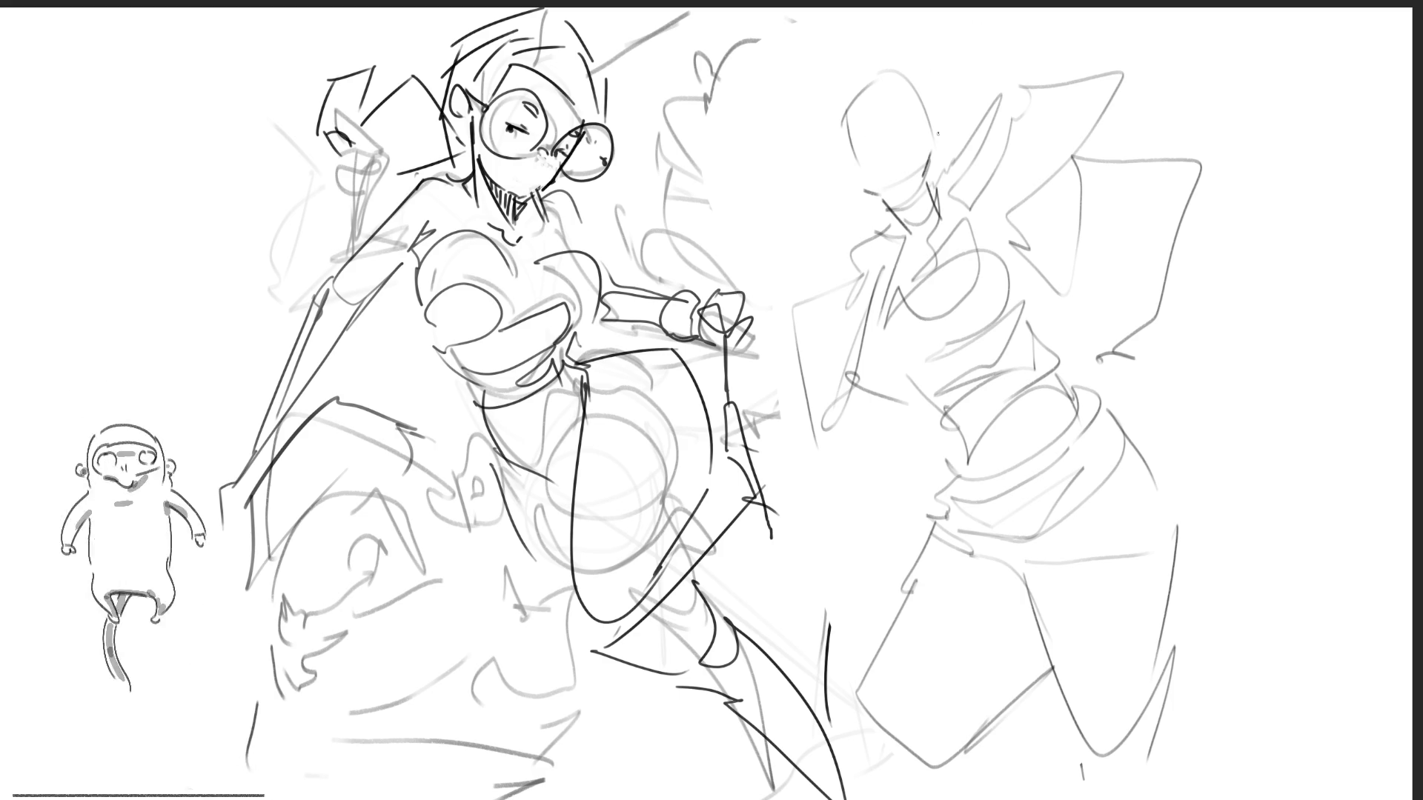
{"action": "mouse_move", "coordinate": [849, 106]}
{"action": "left_mouse_down"}
{"action": "mouse_move", "coordinate": [856, 184]}
{"action": "mouse_move", "coordinate": [883, 56]}
{"action": "mouse_move", "coordinate": [930, 126]}
{"action": "mouse_move", "coordinate": [825, 127]}
{"action": "mouse_move", "coordinate": [857, 130]}
{"action": "mouse_move", "coordinate": [917, 83]}
{"action": "mouse_move", "coordinate": [893, 99]}
{"action": "left_mouse_up"}
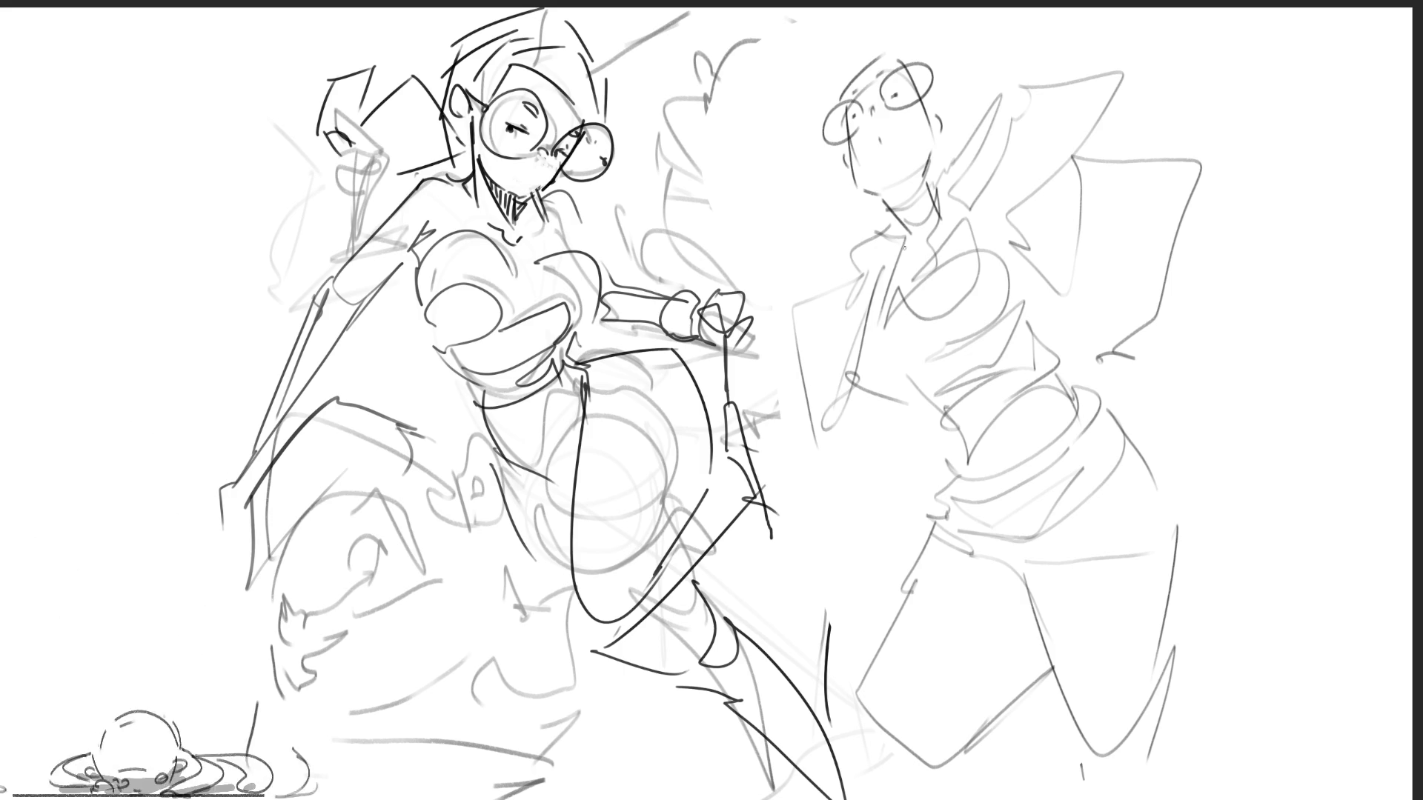
Draw the right figure's neck and collar and refine its chest lines with darker strokes.
{"action": "mouse_move", "coordinate": [893, 211]}
{"action": "left_mouse_down"}
{"action": "mouse_move", "coordinate": [899, 228]}
{"action": "mouse_move", "coordinate": [939, 239]}
{"action": "left_mouse_up"}
{"action": "left_click_drag", "start_coordinate": [933, 183], "coordinate": [946, 224]}
{"action": "left_click_drag", "start_coordinate": [887, 234], "coordinate": [946, 197]}
{"action": "left_click_drag", "start_coordinate": [944, 197], "coordinate": [947, 231]}
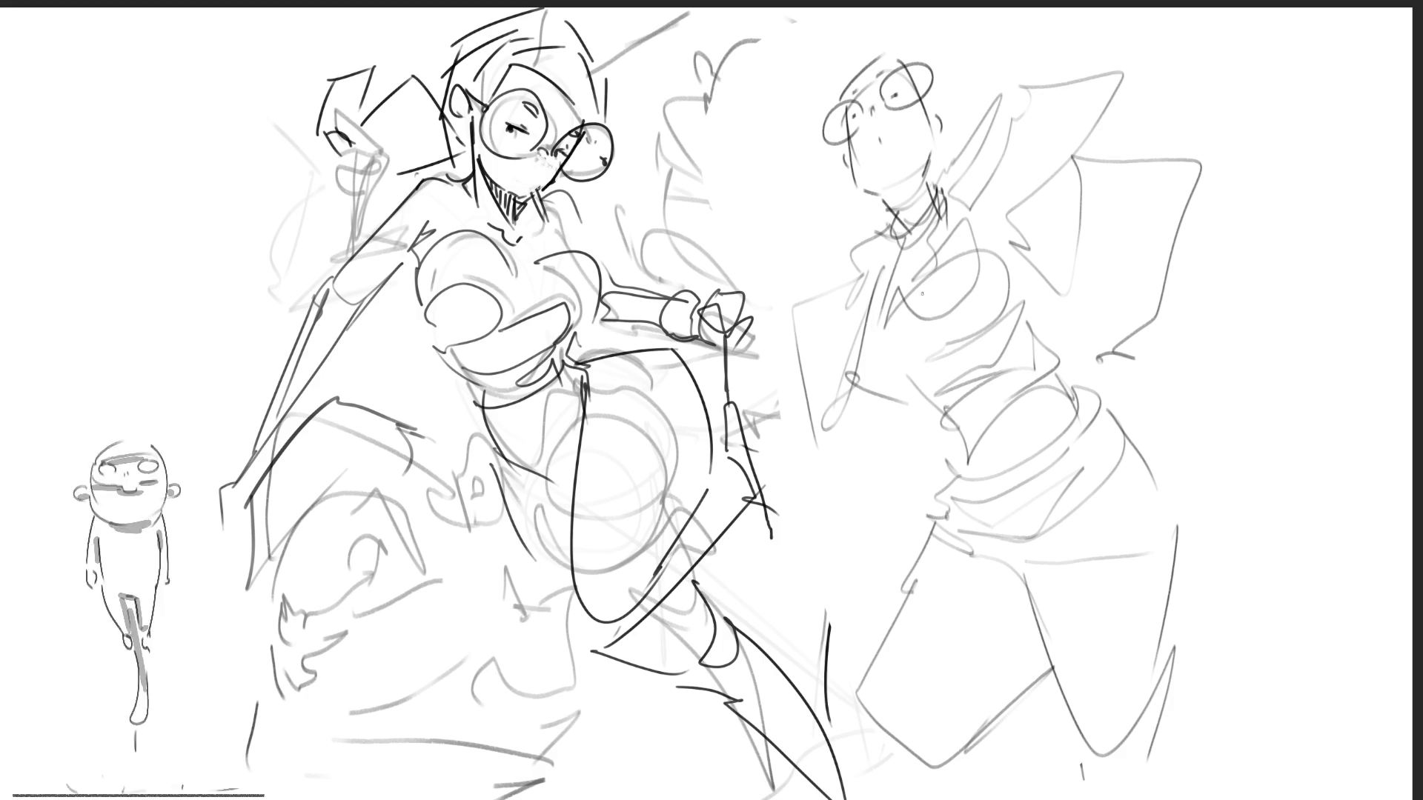
{"action": "left_click_drag", "start_coordinate": [897, 263], "coordinate": [963, 214]}
{"action": "left_click_drag", "start_coordinate": [894, 295], "coordinate": [963, 251]}
{"action": "mouse_move", "coordinate": [964, 253]}
{"action": "left_mouse_down"}
{"action": "mouse_move", "coordinate": [975, 241]}
{"action": "mouse_move", "coordinate": [882, 285]}
{"action": "mouse_move", "coordinate": [868, 359]}
{"action": "left_mouse_up"}
{"action": "mouse_move", "coordinate": [907, 296]}
{"action": "left_mouse_down"}
{"action": "mouse_move", "coordinate": [895, 331]}
{"action": "mouse_move", "coordinate": [1012, 237]}
{"action": "left_mouse_up"}
Shape and firm up the chest, waist and side, then rough in the raised arm's shoulder.
{"action": "left_click_drag", "start_coordinate": [900, 366], "coordinate": [981, 333]}
{"action": "left_click_drag", "start_coordinate": [904, 363], "coordinate": [930, 398]}
{"action": "left_click_drag", "start_coordinate": [928, 409], "coordinate": [984, 373]}
{"action": "left_click_drag", "start_coordinate": [1017, 301], "coordinate": [1073, 324]}
{"action": "left_click_drag", "start_coordinate": [1004, 393], "coordinate": [1079, 342]}
{"action": "mouse_move", "coordinate": [1018, 390]}
{"action": "left_mouse_down"}
{"action": "mouse_move", "coordinate": [953, 427]}
{"action": "mouse_move", "coordinate": [1075, 346]}
{"action": "left_mouse_up"}
{"action": "left_click_drag", "start_coordinate": [1047, 374], "coordinate": [1071, 349]}
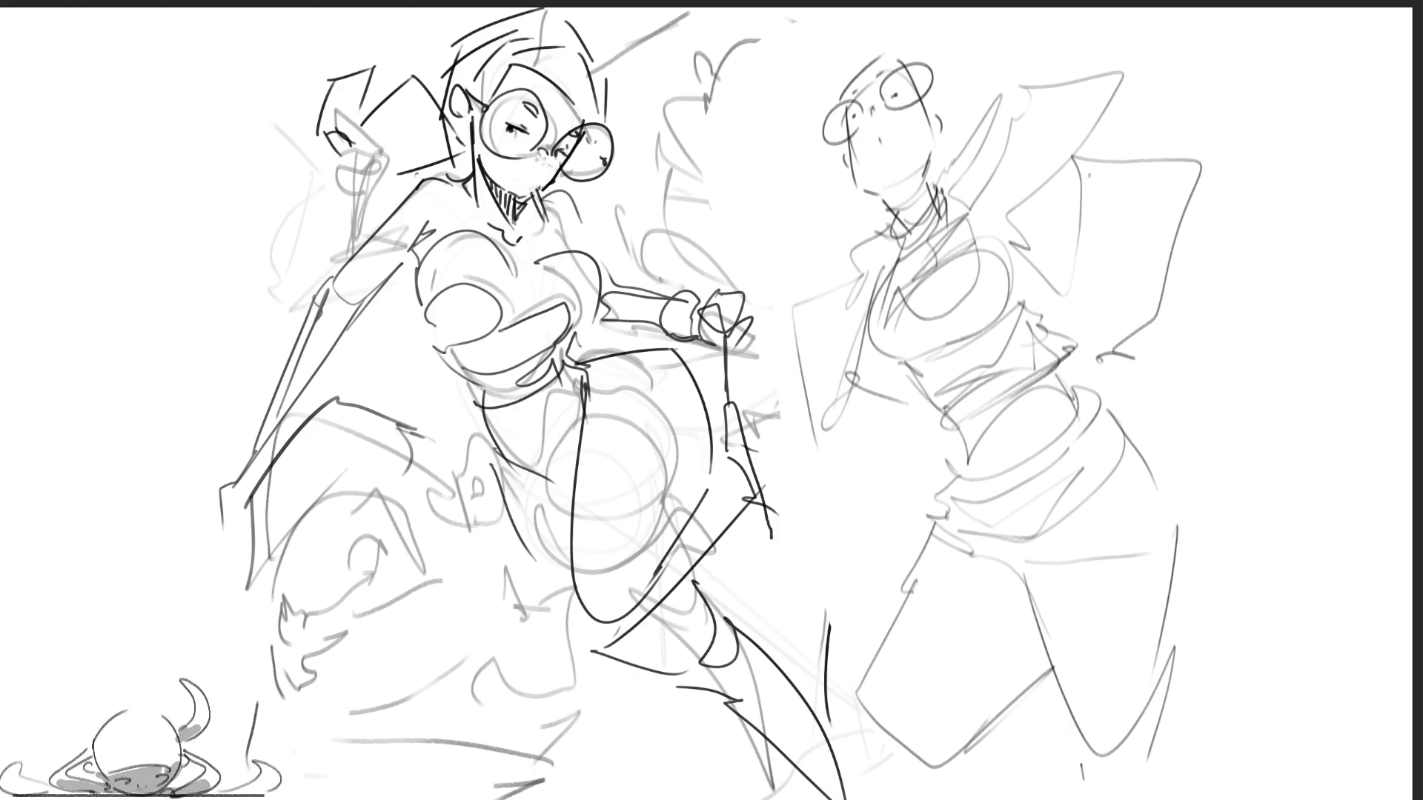
{"action": "mouse_move", "coordinate": [965, 186]}
{"action": "left_mouse_down"}
{"action": "mouse_move", "coordinate": [1120, 71]}
{"action": "mouse_move", "coordinate": [1133, 148]}
{"action": "mouse_move", "coordinate": [1112, 196]}
{"action": "left_mouse_up"}
Rough in the raised arm and shoulder with long diagonal and flowing strokes.
{"action": "left_click_drag", "start_coordinate": [972, 225], "coordinate": [1050, 172]}
{"action": "mouse_move", "coordinate": [1145, 74]}
{"action": "left_mouse_down"}
{"action": "mouse_move", "coordinate": [1065, 244]}
{"action": "mouse_move", "coordinate": [1095, 215]}
{"action": "left_mouse_up"}
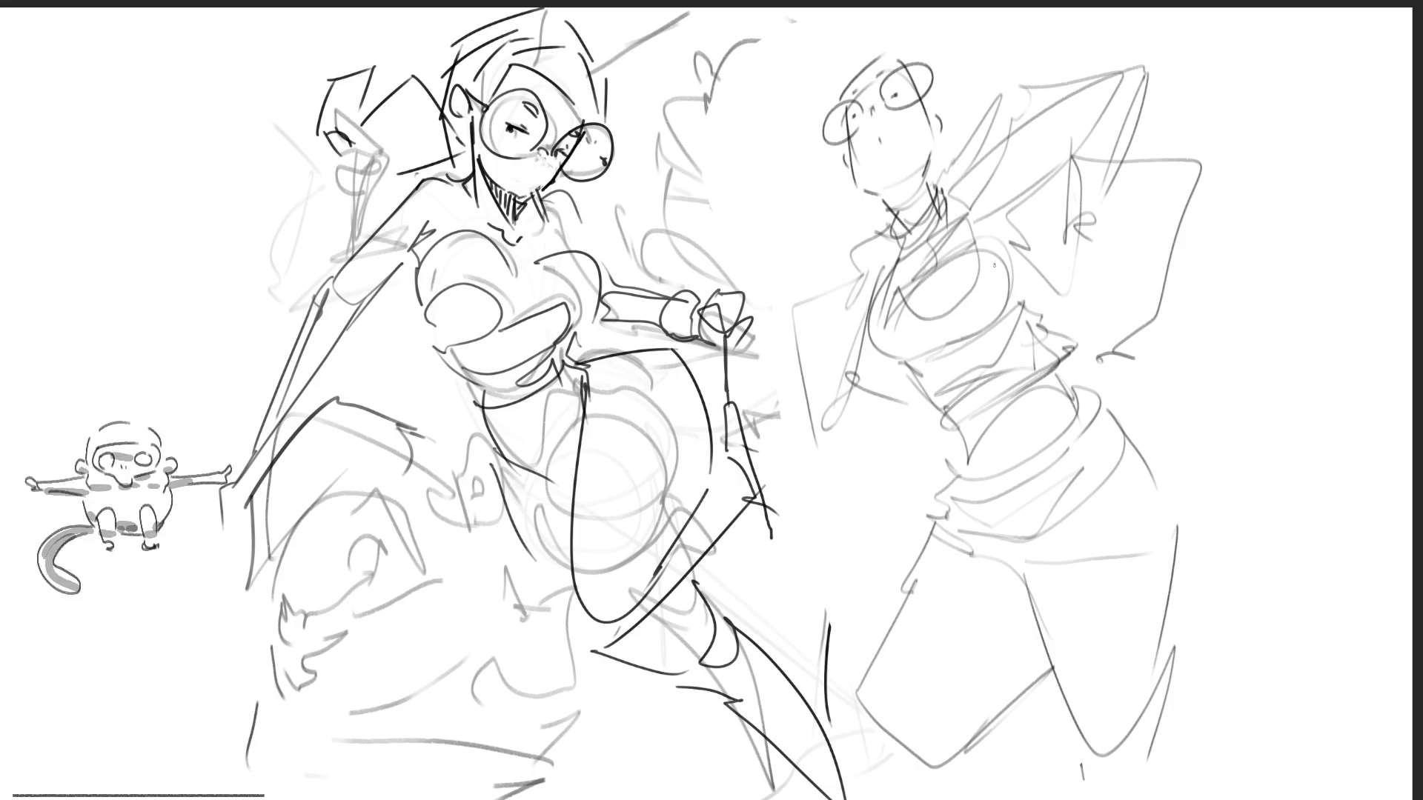
{"action": "mouse_move", "coordinate": [943, 239]}
{"action": "left_mouse_down"}
{"action": "mouse_move", "coordinate": [956, 185]}
{"action": "mouse_move", "coordinate": [1056, 74]}
{"action": "mouse_move", "coordinate": [967, 238]}
{"action": "mouse_move", "coordinate": [996, 234]}
{"action": "left_mouse_up"}
{"action": "mouse_move", "coordinate": [1161, 109]}
{"action": "left_mouse_down"}
{"action": "mouse_move", "coordinate": [1264, 194]}
{"action": "mouse_move", "coordinate": [1093, 337]}
{"action": "mouse_move", "coordinate": [1131, 347]}
{"action": "left_mouse_up"}
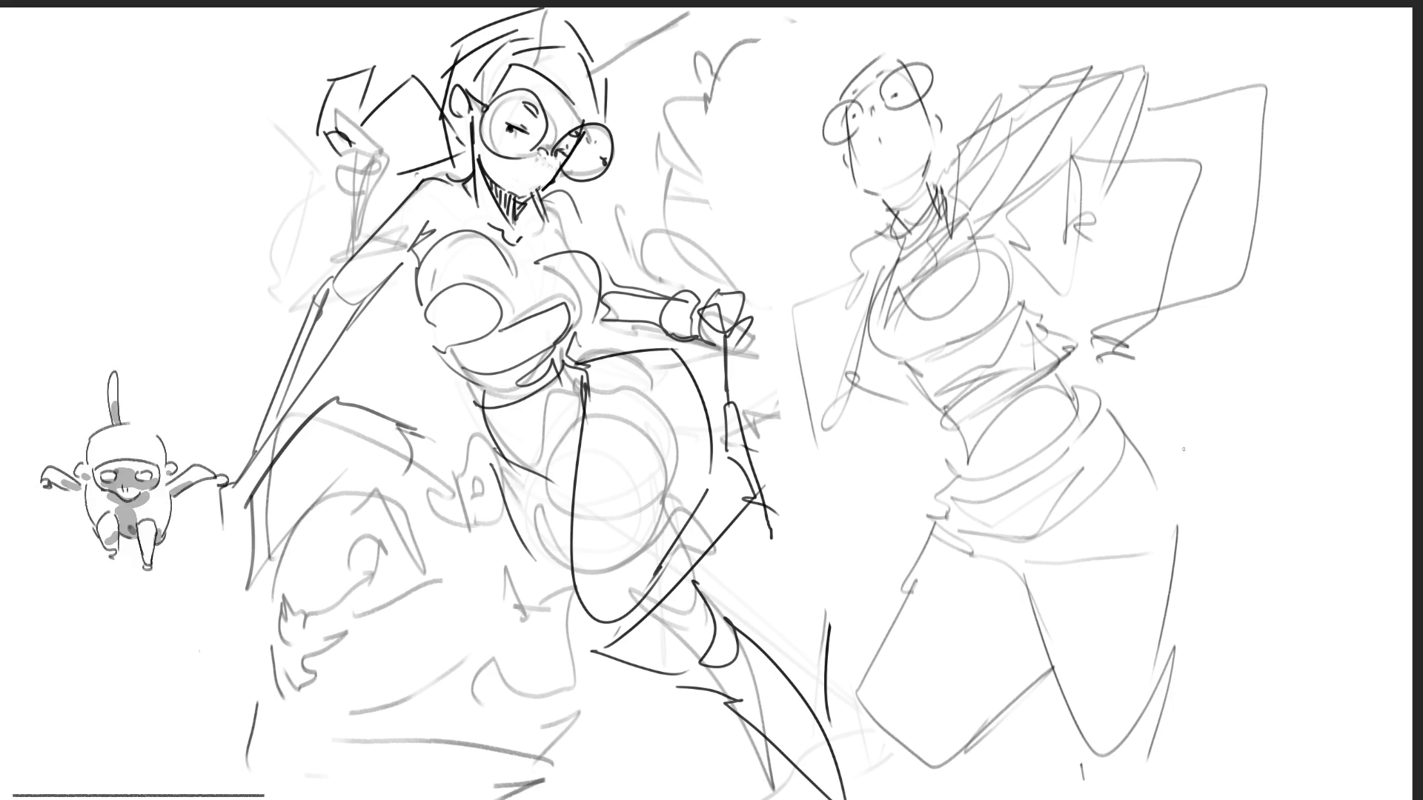
Hatch the neck, darken a loop around it, and redraw the head outline, jaw and chin.
{"action": "mouse_move", "coordinate": [886, 241]}
{"action": "left_mouse_down"}
{"action": "mouse_move", "coordinate": [928, 195]}
{"action": "mouse_move", "coordinate": [939, 216]}
{"action": "mouse_move", "coordinate": [899, 237]}
{"action": "mouse_move", "coordinate": [932, 239]}
{"action": "left_mouse_up"}
{"action": "left_click_drag", "start_coordinate": [951, 217], "coordinate": [943, 236]}
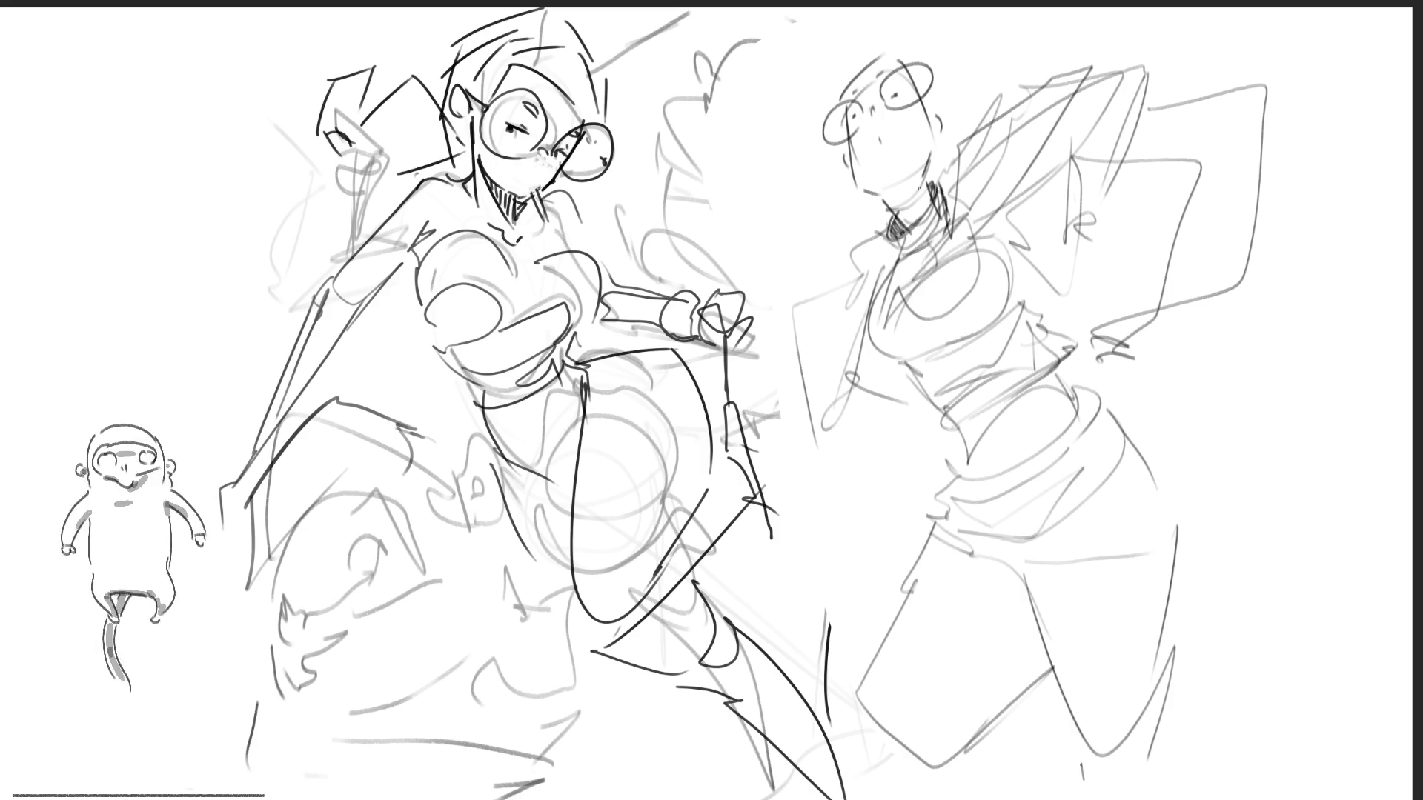
{"action": "left_click_drag", "start_coordinate": [843, 222], "coordinate": [932, 175]}
{"action": "left_click_drag", "start_coordinate": [842, 226], "coordinate": [909, 197]}
{"action": "left_click_drag", "start_coordinate": [909, 198], "coordinate": [927, 184]}
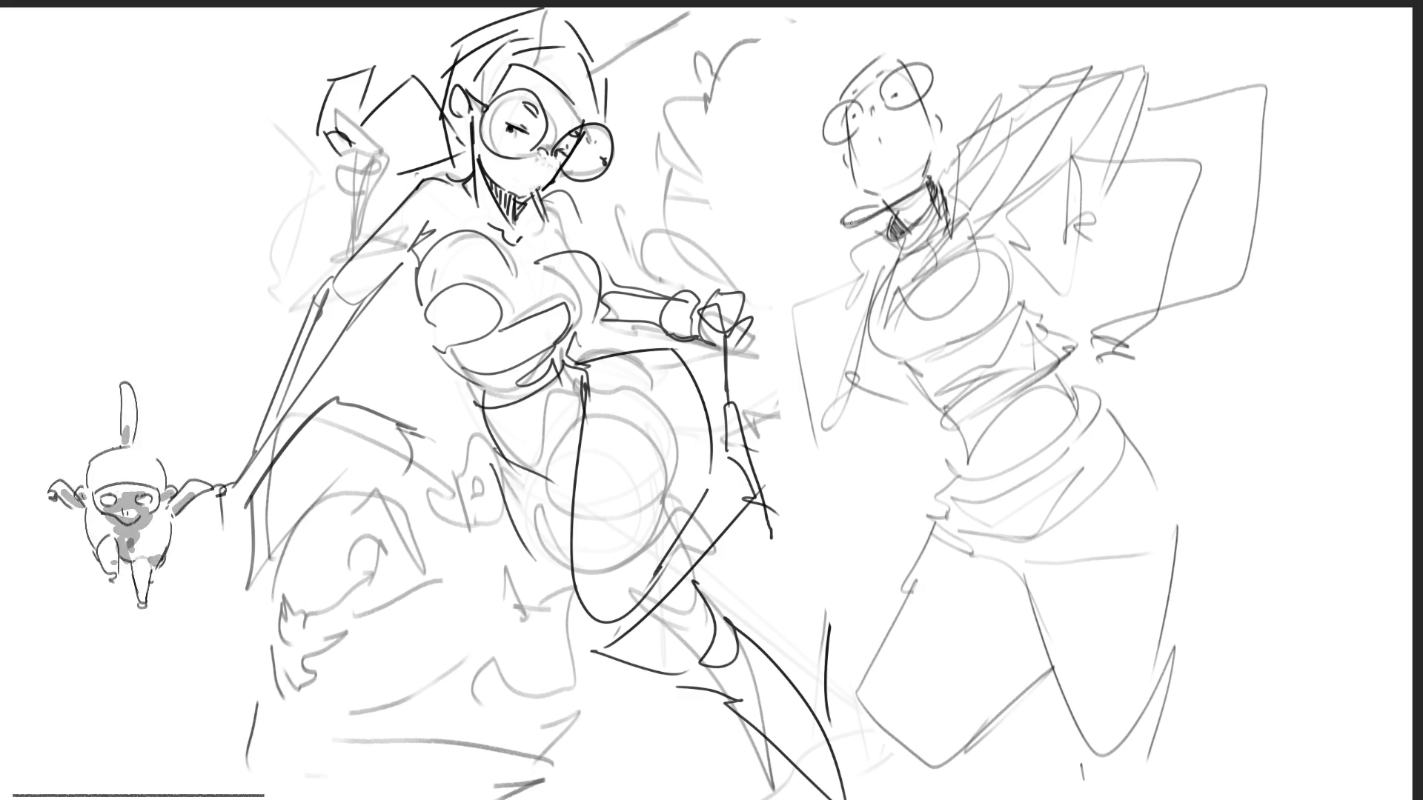
{"action": "left_click_drag", "start_coordinate": [846, 219], "coordinate": [878, 204]}
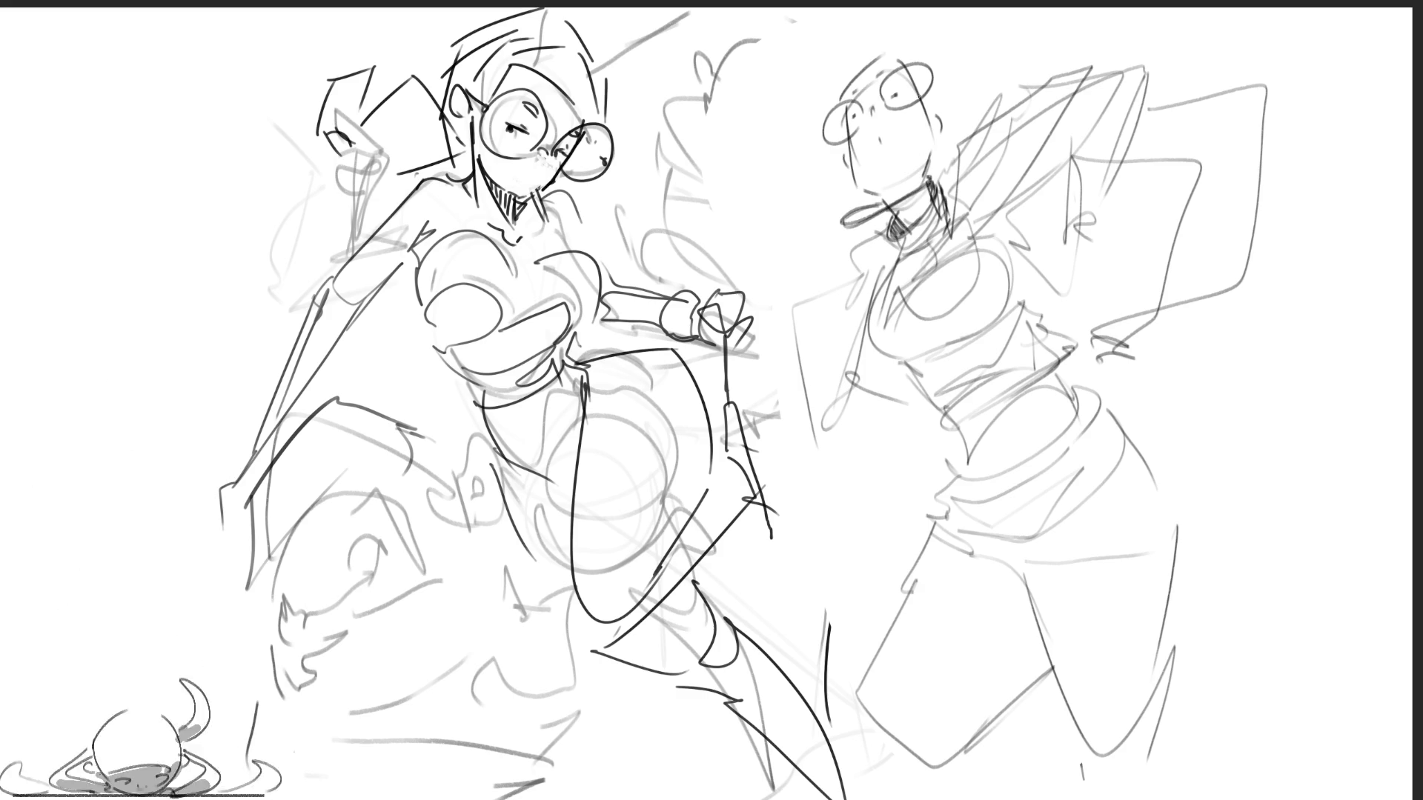
{"action": "mouse_move", "coordinate": [850, 125]}
{"action": "left_mouse_down"}
{"action": "mouse_move", "coordinate": [845, 86]}
{"action": "mouse_move", "coordinate": [882, 53]}
{"action": "mouse_move", "coordinate": [909, 77]}
{"action": "left_mouse_up"}
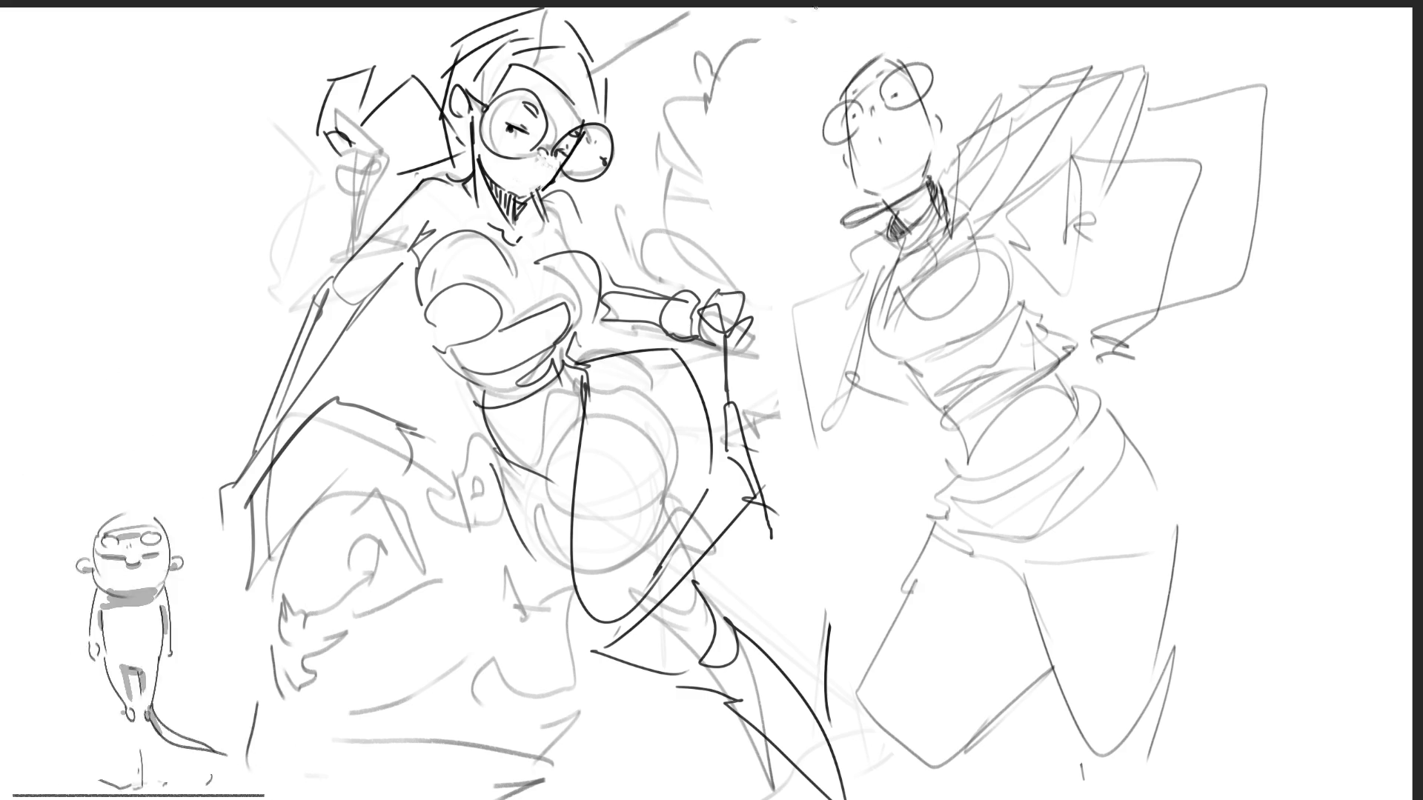
{"action": "mouse_move", "coordinate": [850, 146]}
{"action": "left_mouse_down"}
{"action": "mouse_move", "coordinate": [893, 201]}
{"action": "mouse_move", "coordinate": [888, 168]}
{"action": "mouse_move", "coordinate": [922, 163]}
{"action": "left_mouse_up"}
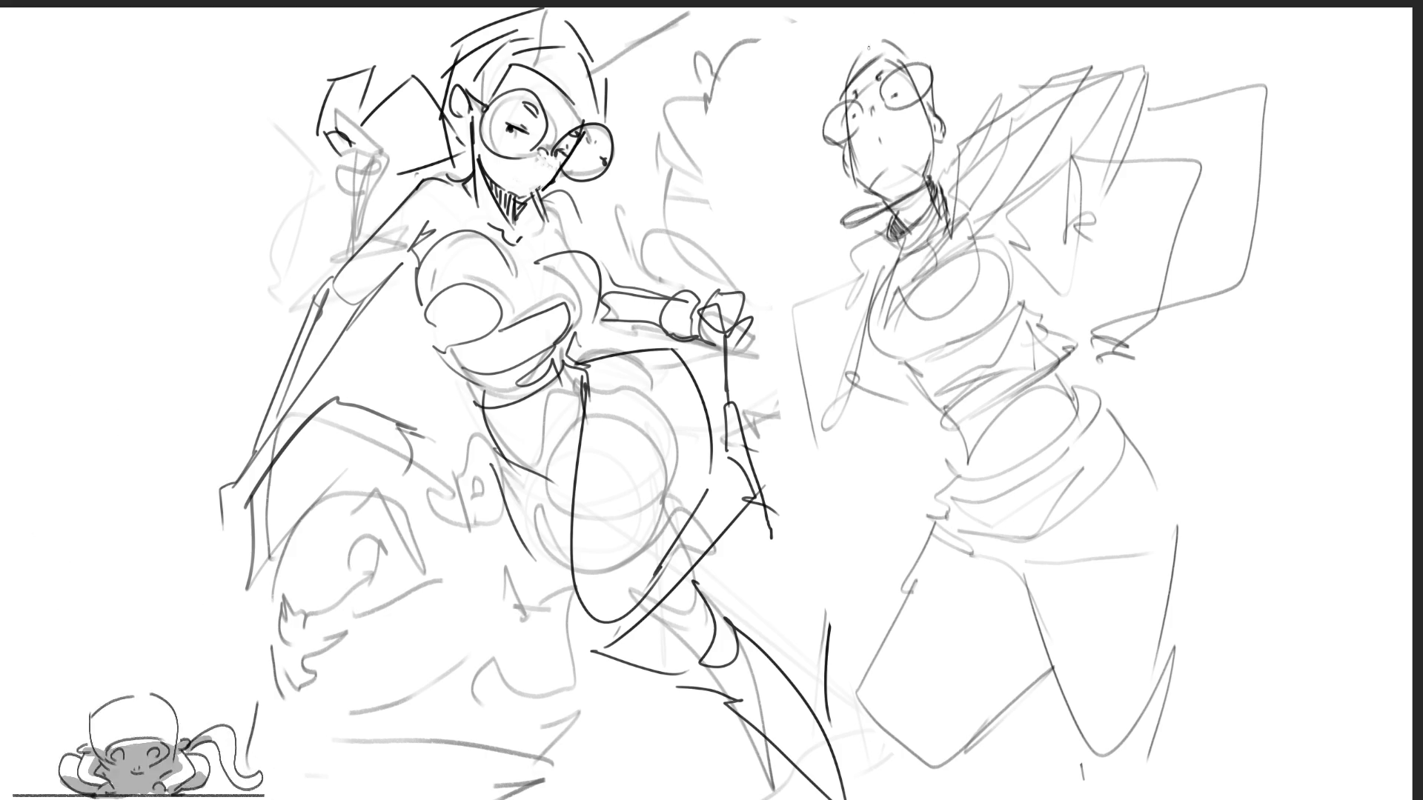
Add hair strokes and a mouth line, then hatch the face shadow, chin and neck.
{"action": "mouse_move", "coordinate": [862, 41]}
{"action": "left_mouse_down"}
{"action": "mouse_move", "coordinate": [812, 126]}
{"action": "mouse_move", "coordinate": [782, 137]}
{"action": "mouse_move", "coordinate": [834, 221]}
{"action": "left_mouse_up"}
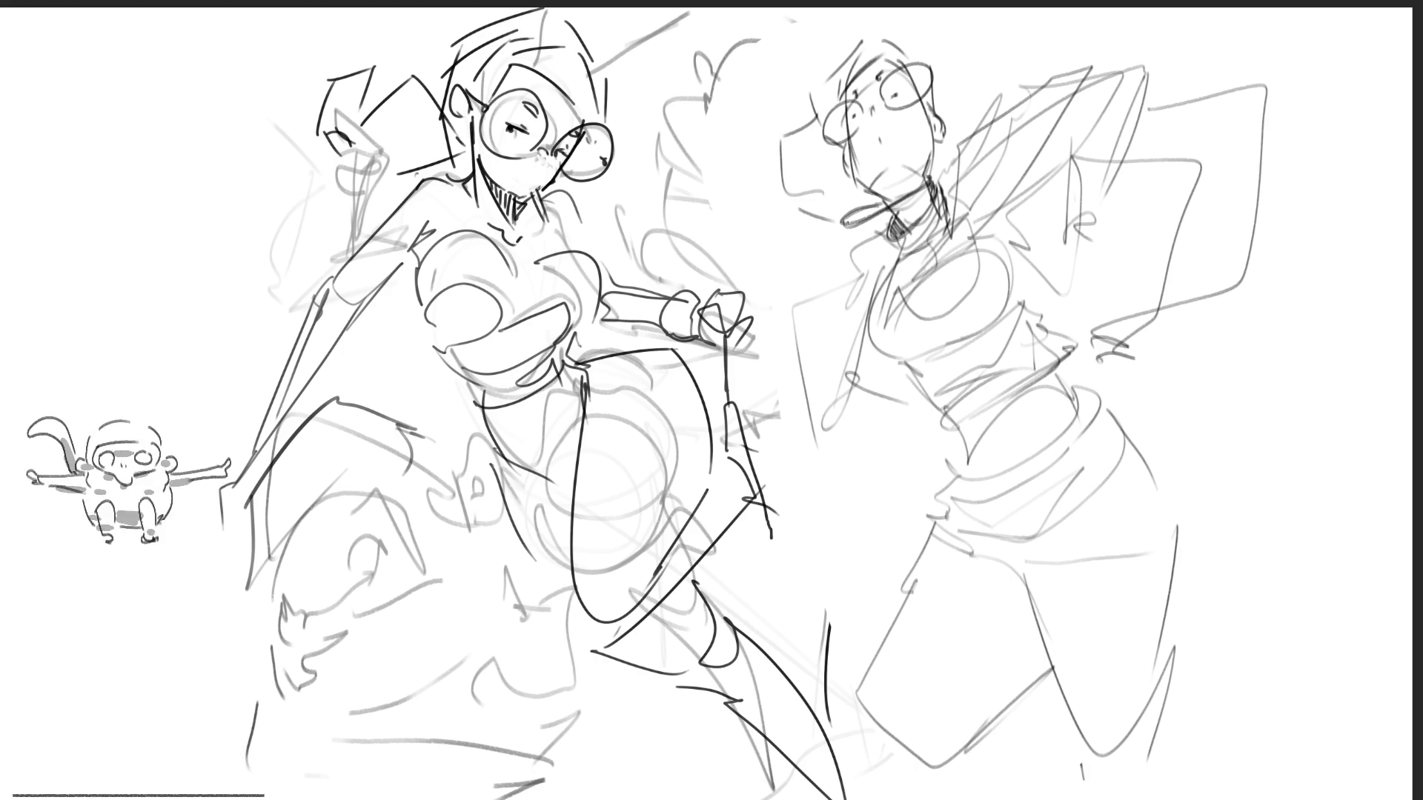
{"action": "left_click_drag", "start_coordinate": [907, 47], "coordinate": [943, 162]}
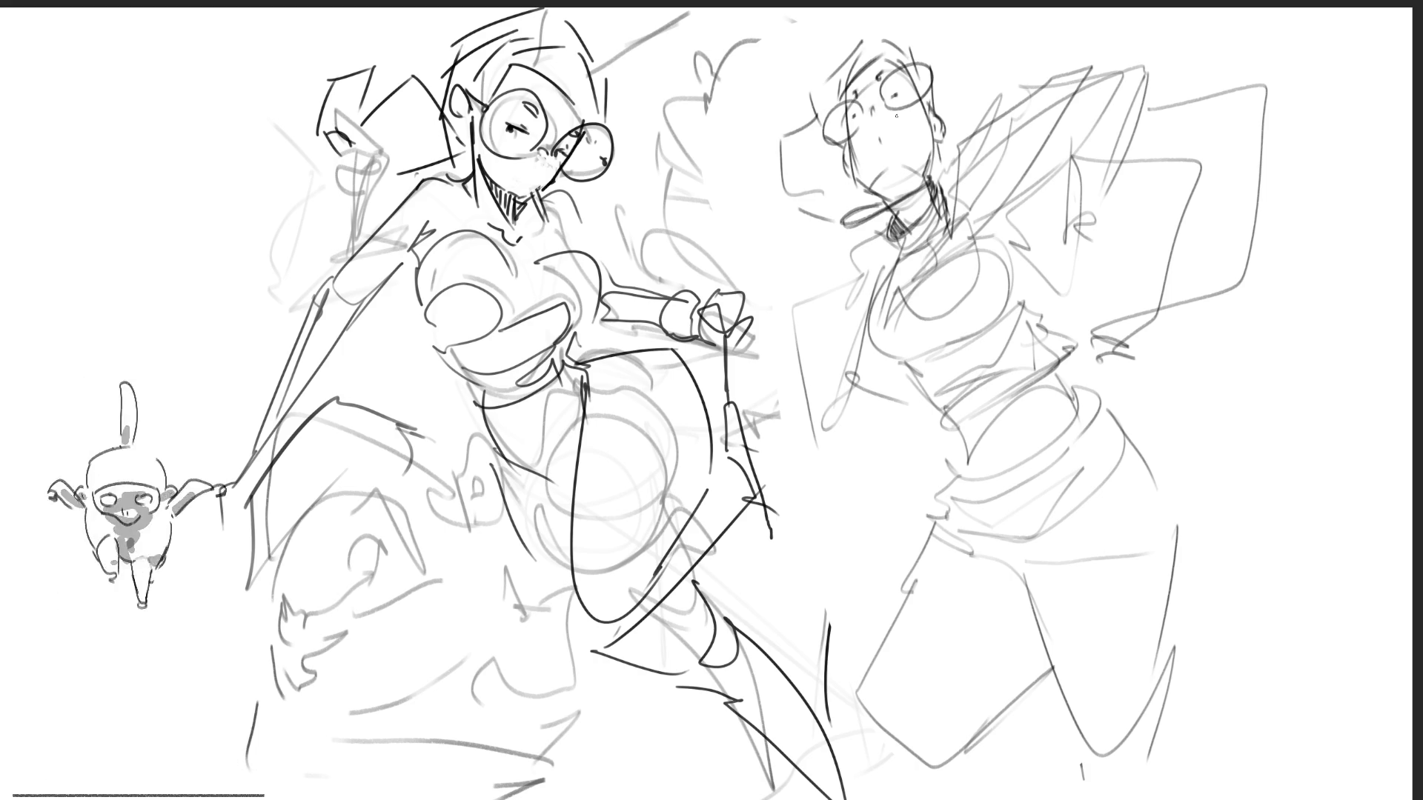
{"action": "left_click_drag", "start_coordinate": [828, 227], "coordinate": [886, 222]}
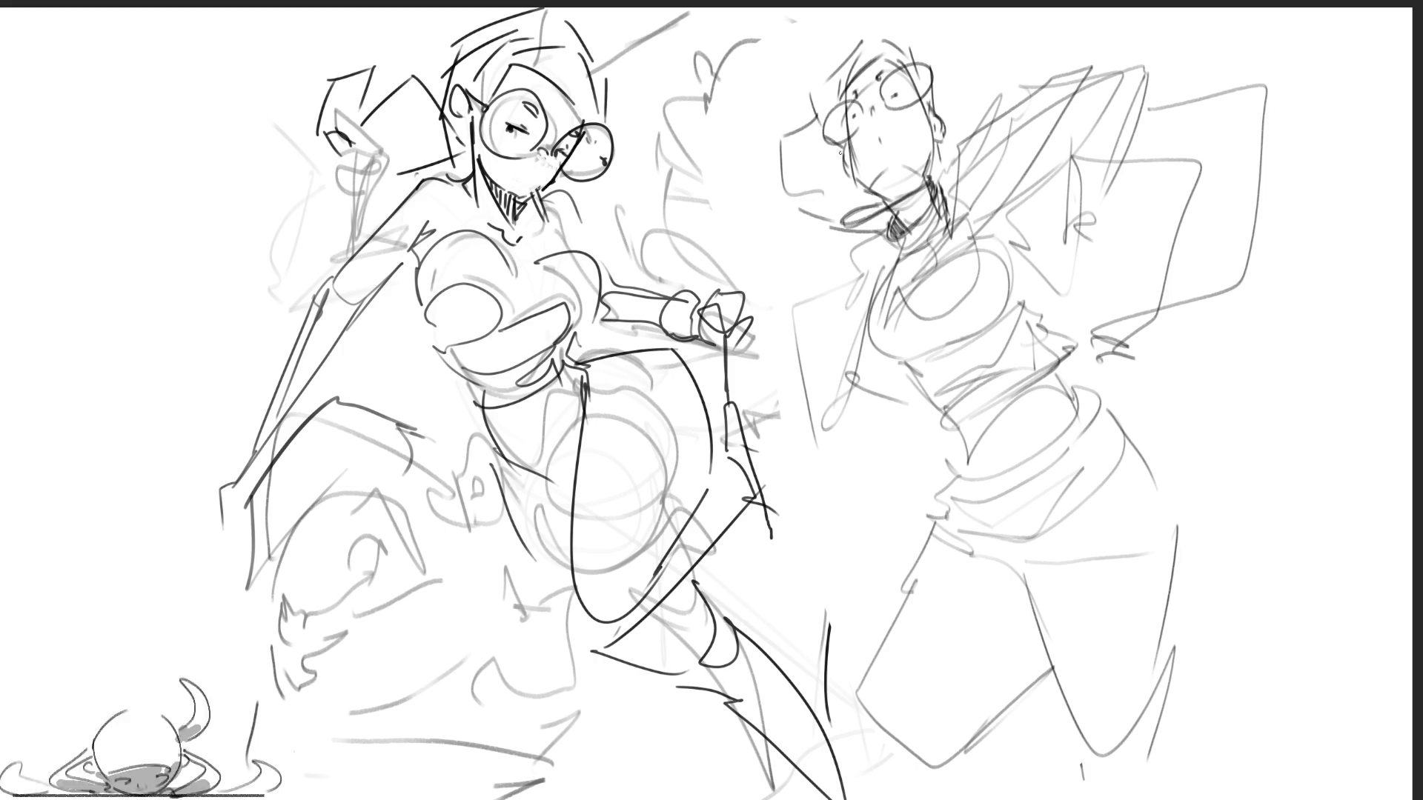
{"action": "mouse_move", "coordinate": [820, 192]}
{"action": "left_mouse_down"}
{"action": "mouse_move", "coordinate": [814, 216]}
{"action": "mouse_move", "coordinate": [834, 220]}
{"action": "left_mouse_up"}
{"action": "mouse_move", "coordinate": [845, 148]}
{"action": "left_mouse_down"}
{"action": "mouse_move", "coordinate": [842, 209]}
{"action": "mouse_move", "coordinate": [872, 209]}
{"action": "left_mouse_up"}
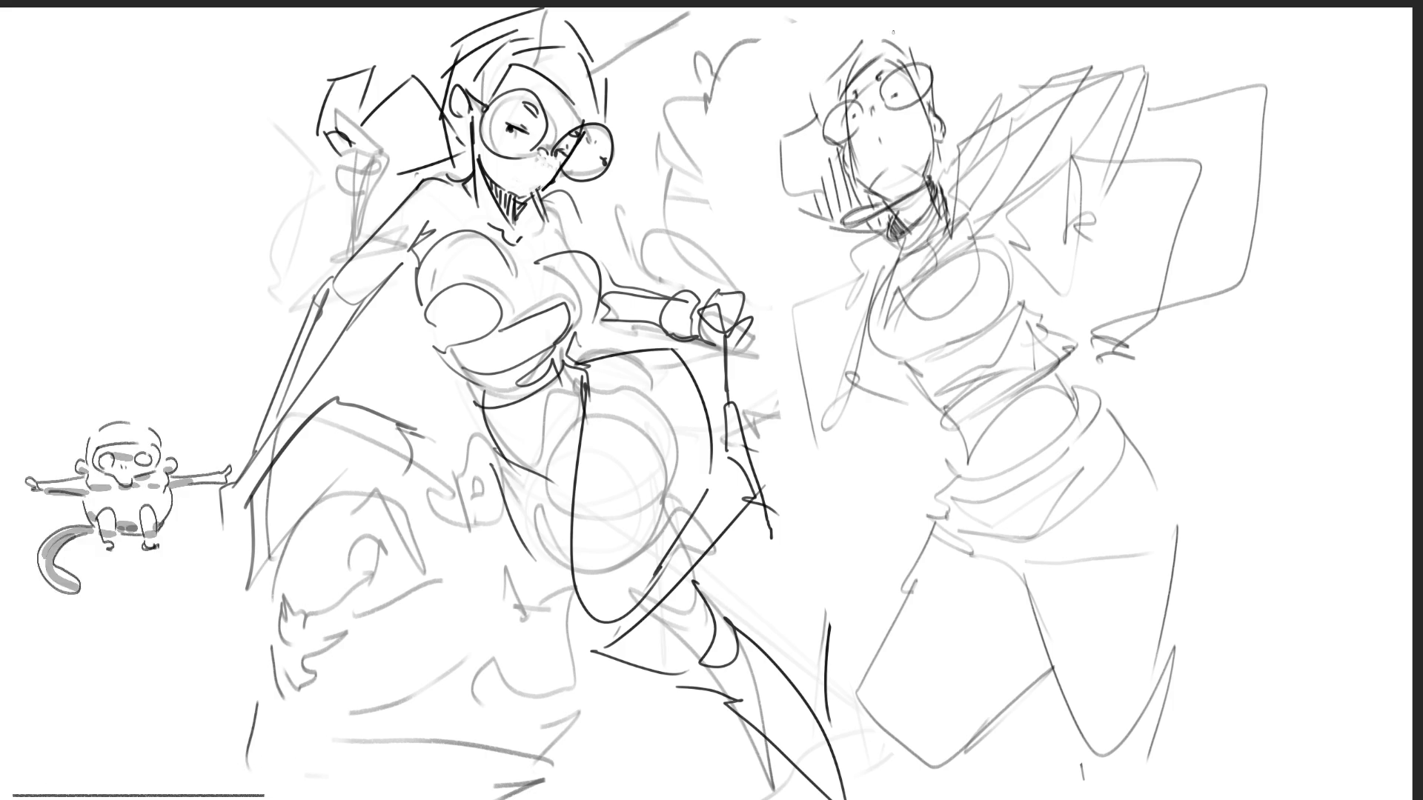
{"action": "left_click_drag", "start_coordinate": [882, 171], "coordinate": [930, 223]}
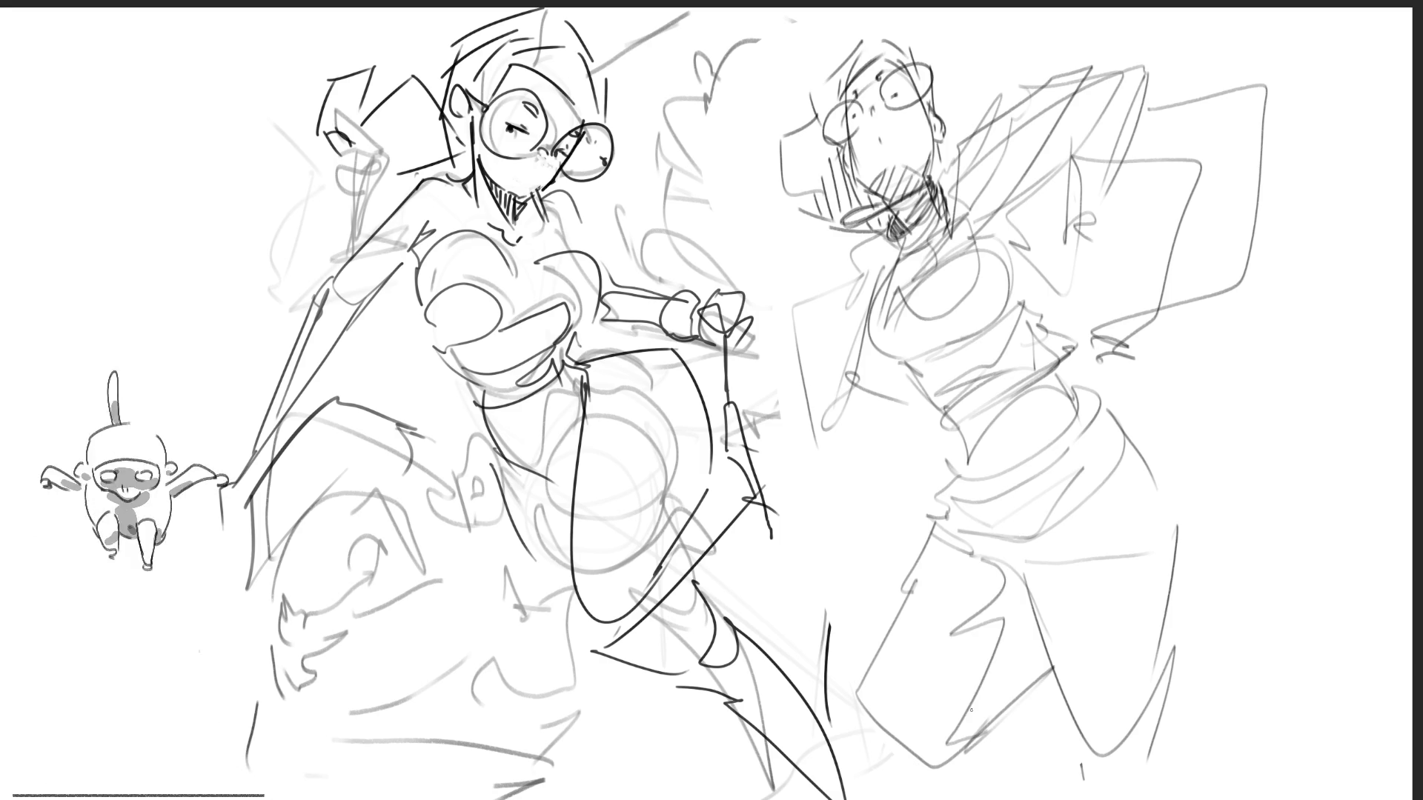
Hatch vertical shading down the right figure's lower leg.
{"action": "left_click_drag", "start_coordinate": [969, 718], "coordinate": [976, 745]}
{"action": "mouse_move", "coordinate": [987, 676]}
{"action": "left_mouse_down"}
{"action": "mouse_move", "coordinate": [991, 721]}
{"action": "mouse_move", "coordinate": [1002, 702]}
{"action": "left_mouse_up"}
{"action": "mouse_move", "coordinate": [1008, 593]}
{"action": "left_mouse_down"}
{"action": "mouse_move", "coordinate": [1013, 689]}
{"action": "mouse_move", "coordinate": [1022, 621]}
{"action": "left_mouse_up"}
{"action": "left_click_drag", "start_coordinate": [1015, 622], "coordinate": [1045, 678]}
{"action": "mouse_move", "coordinate": [966, 619]}
{"action": "left_mouse_down"}
{"action": "mouse_move", "coordinate": [972, 632]}
{"action": "mouse_move", "coordinate": [989, 609]}
{"action": "left_mouse_up"}
{"action": "left_click_drag", "start_coordinate": [996, 616], "coordinate": [1002, 596]}
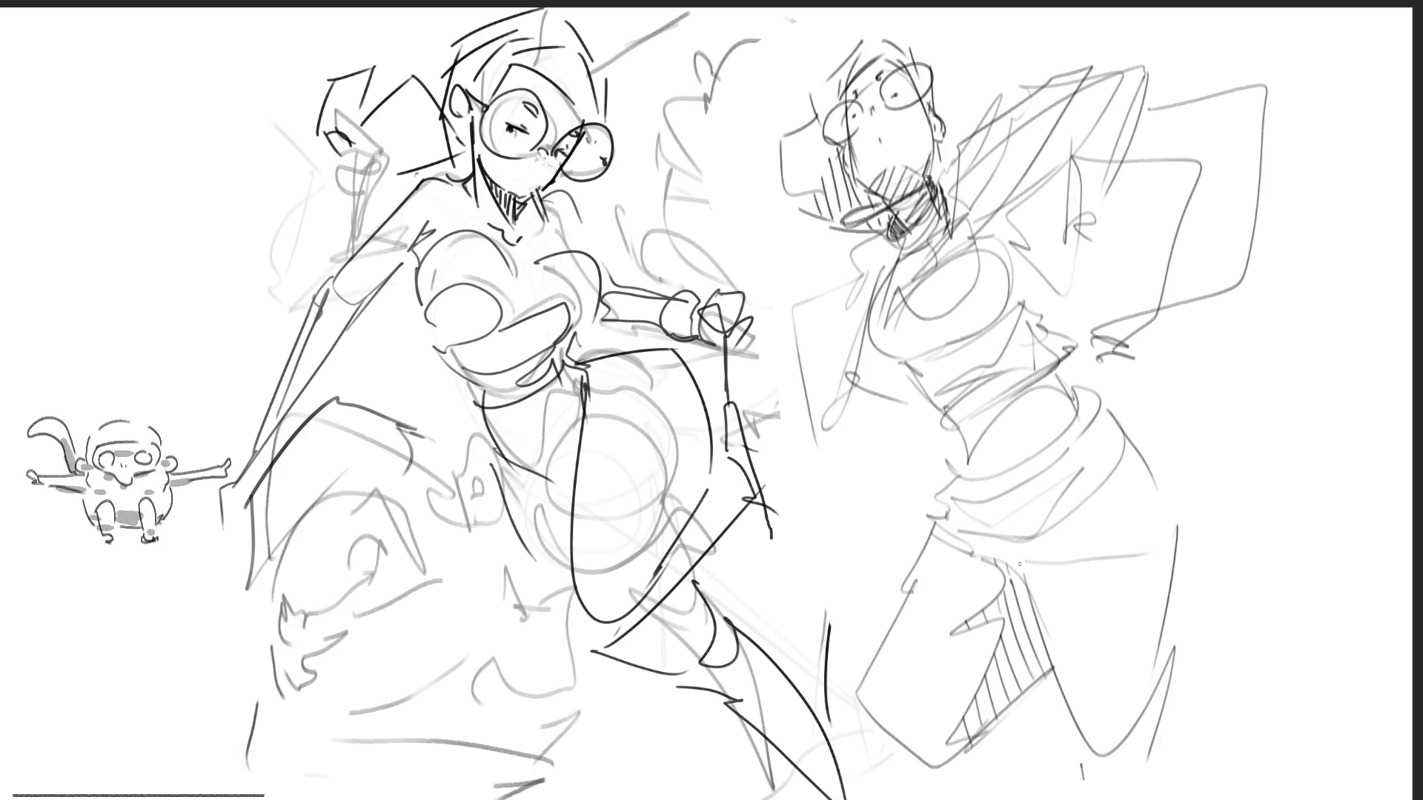
Hatch the top, draw waistband, hip and belt lines, and darken the right leg outline.
{"action": "left_click_drag", "start_coordinate": [946, 409], "coordinate": [964, 440]}
{"action": "left_click_drag", "start_coordinate": [972, 385], "coordinate": [974, 451]}
{"action": "left_click_drag", "start_coordinate": [919, 334], "coordinate": [912, 389]}
{"action": "left_click_drag", "start_coordinate": [948, 416], "coordinate": [1096, 389]}
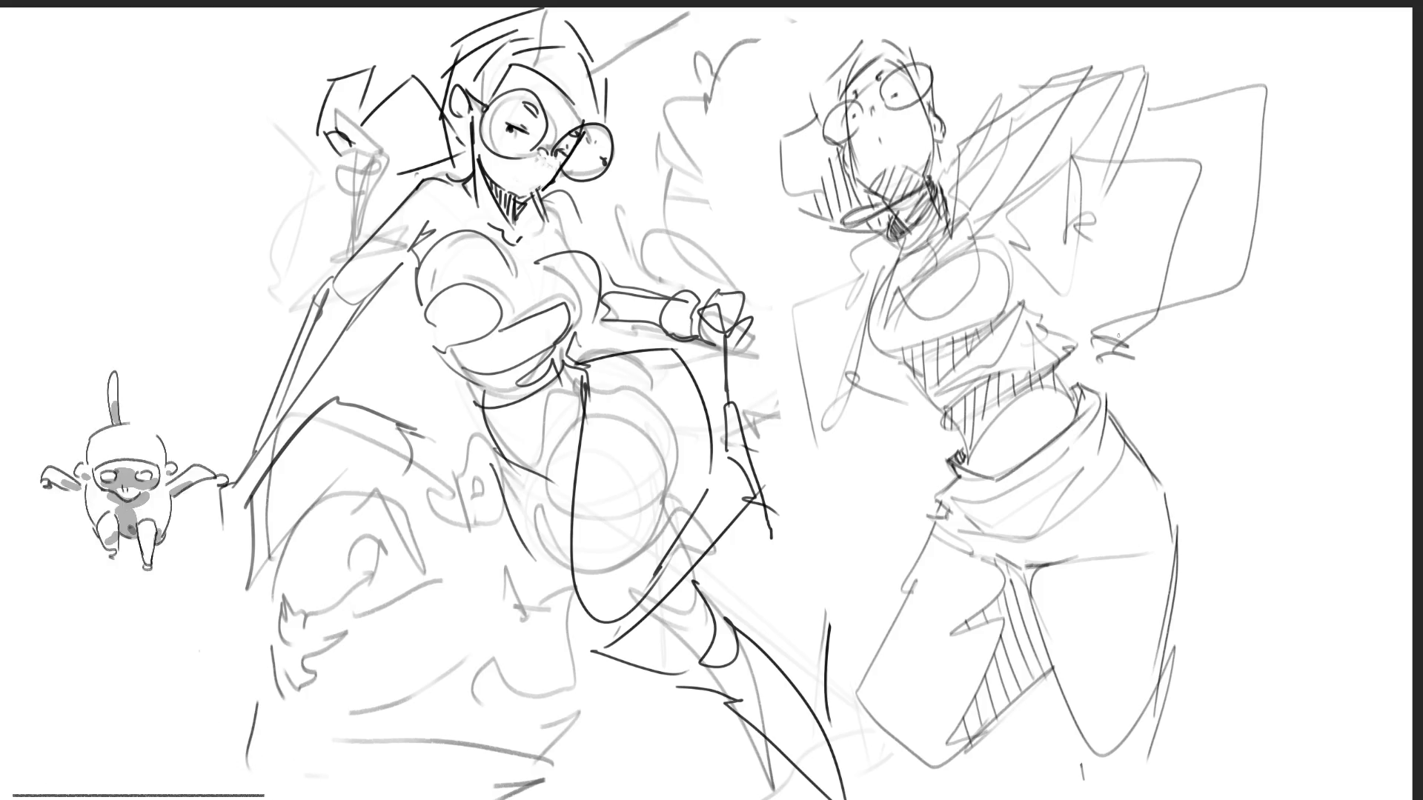
{"action": "mouse_move", "coordinate": [1096, 404]}
{"action": "left_mouse_down"}
{"action": "mouse_move", "coordinate": [1165, 519]}
{"action": "mouse_move", "coordinate": [1151, 667]}
{"action": "left_mouse_up"}
{"action": "left_click_drag", "start_coordinate": [1173, 547], "coordinate": [1163, 689]}
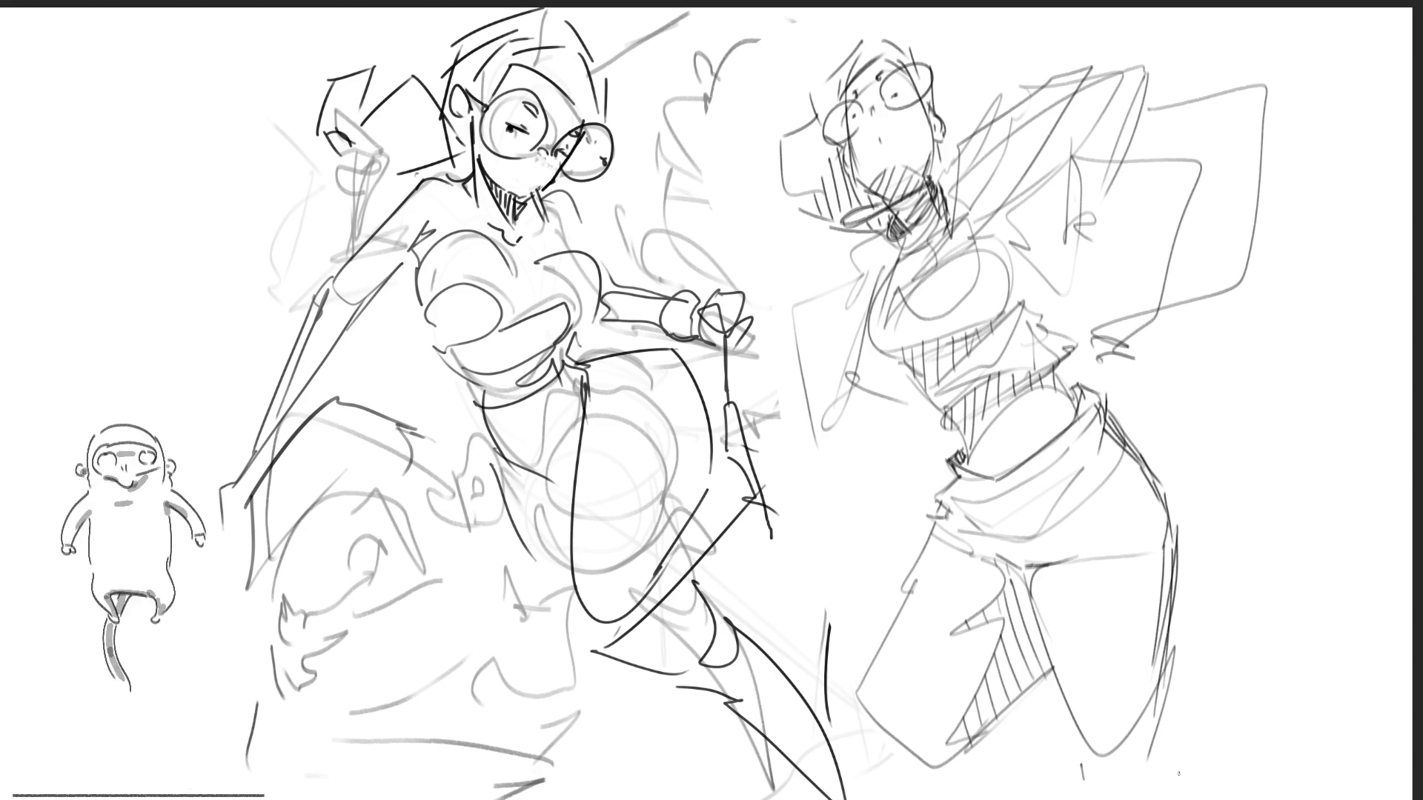
{"action": "mouse_move", "coordinate": [924, 467]}
{"action": "left_mouse_down"}
{"action": "mouse_move", "coordinate": [988, 491]}
{"action": "mouse_move", "coordinate": [1019, 472]}
{"action": "mouse_move", "coordinate": [995, 442]}
{"action": "mouse_move", "coordinate": [907, 494]}
{"action": "left_mouse_up"}
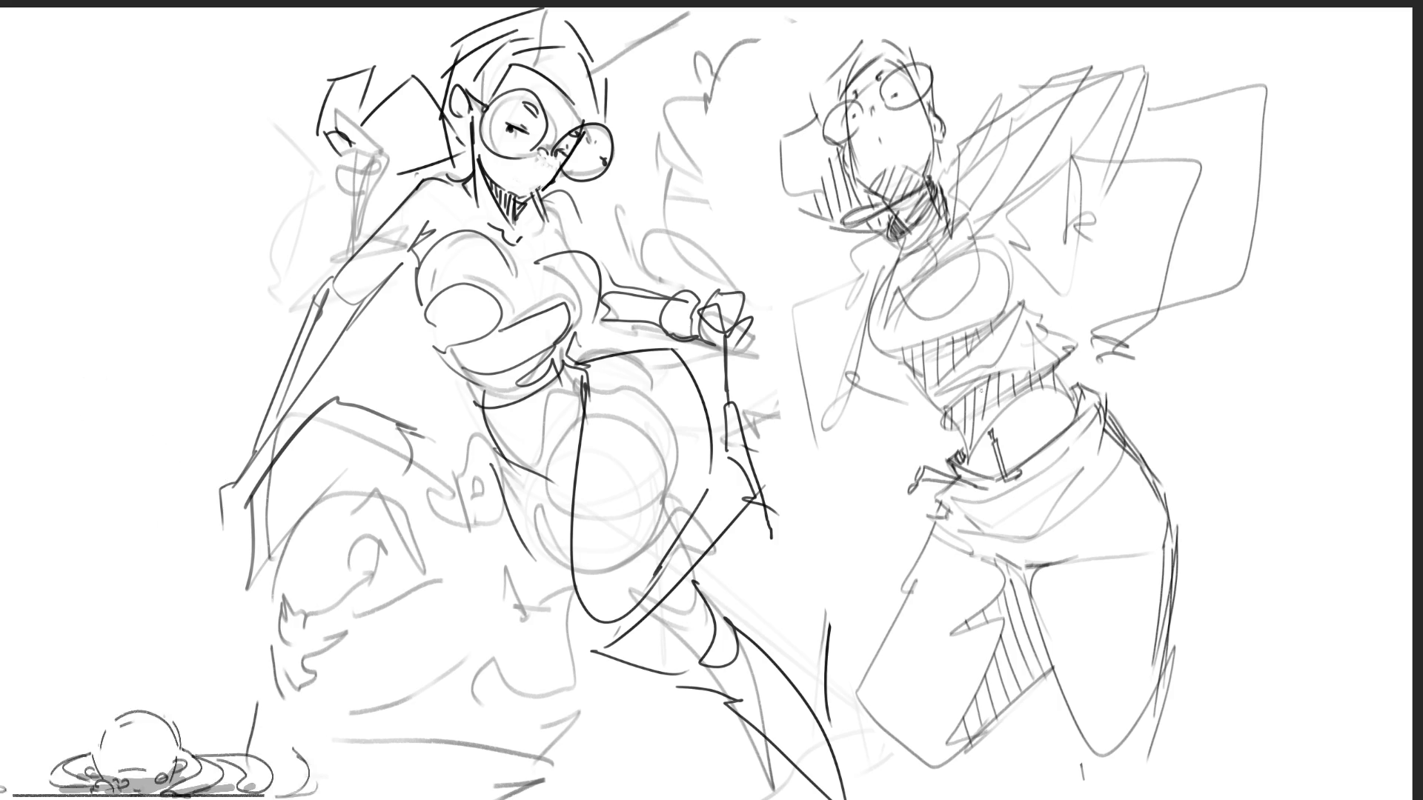
Add waist and torso strokes with dark hatch marks, then redraw the cigarette at the mouth.
{"action": "left_click_drag", "start_coordinate": [938, 424], "coordinate": [1087, 347]}
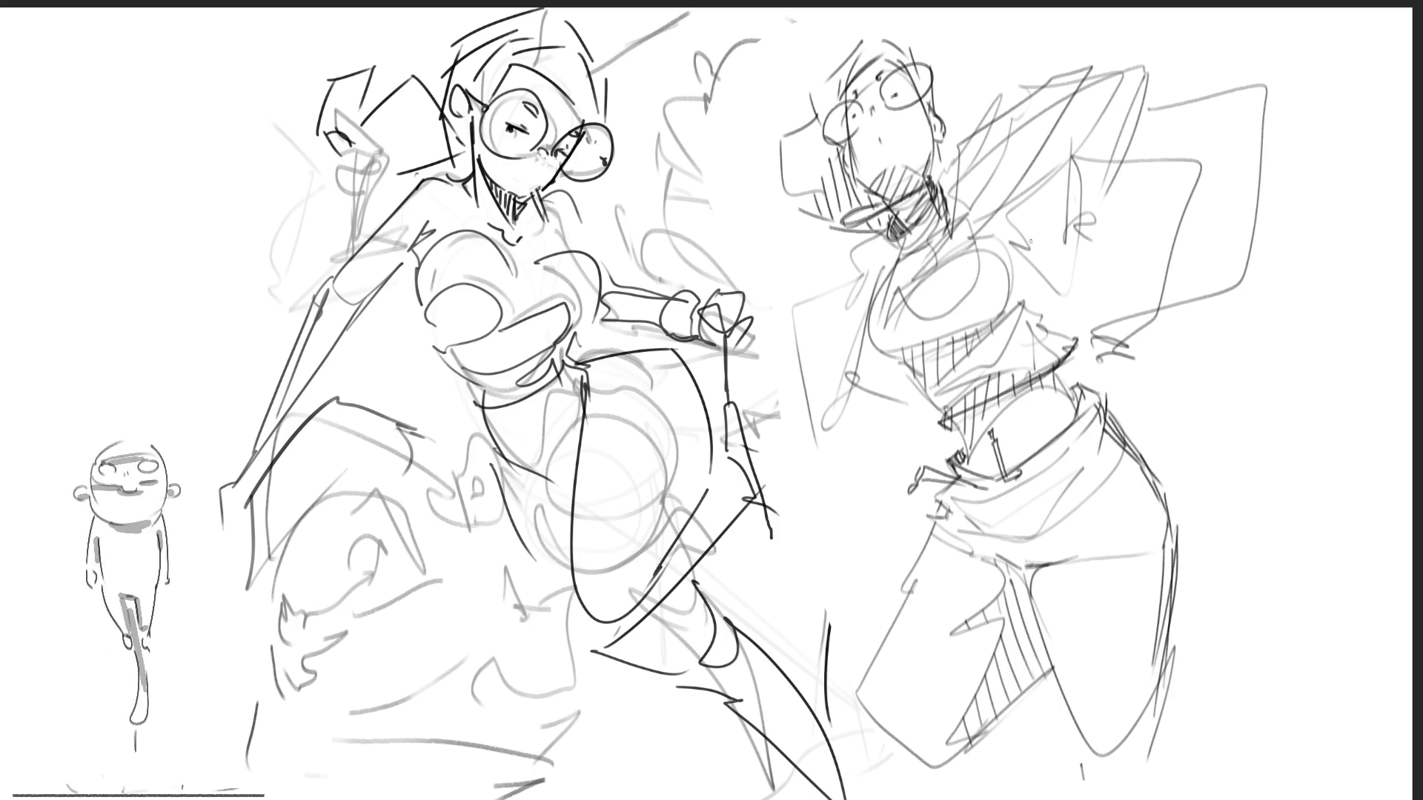
{"action": "mouse_move", "coordinate": [1017, 282]}
{"action": "left_mouse_down"}
{"action": "mouse_move", "coordinate": [1023, 306]}
{"action": "mouse_move", "coordinate": [1075, 341]}
{"action": "left_mouse_up"}
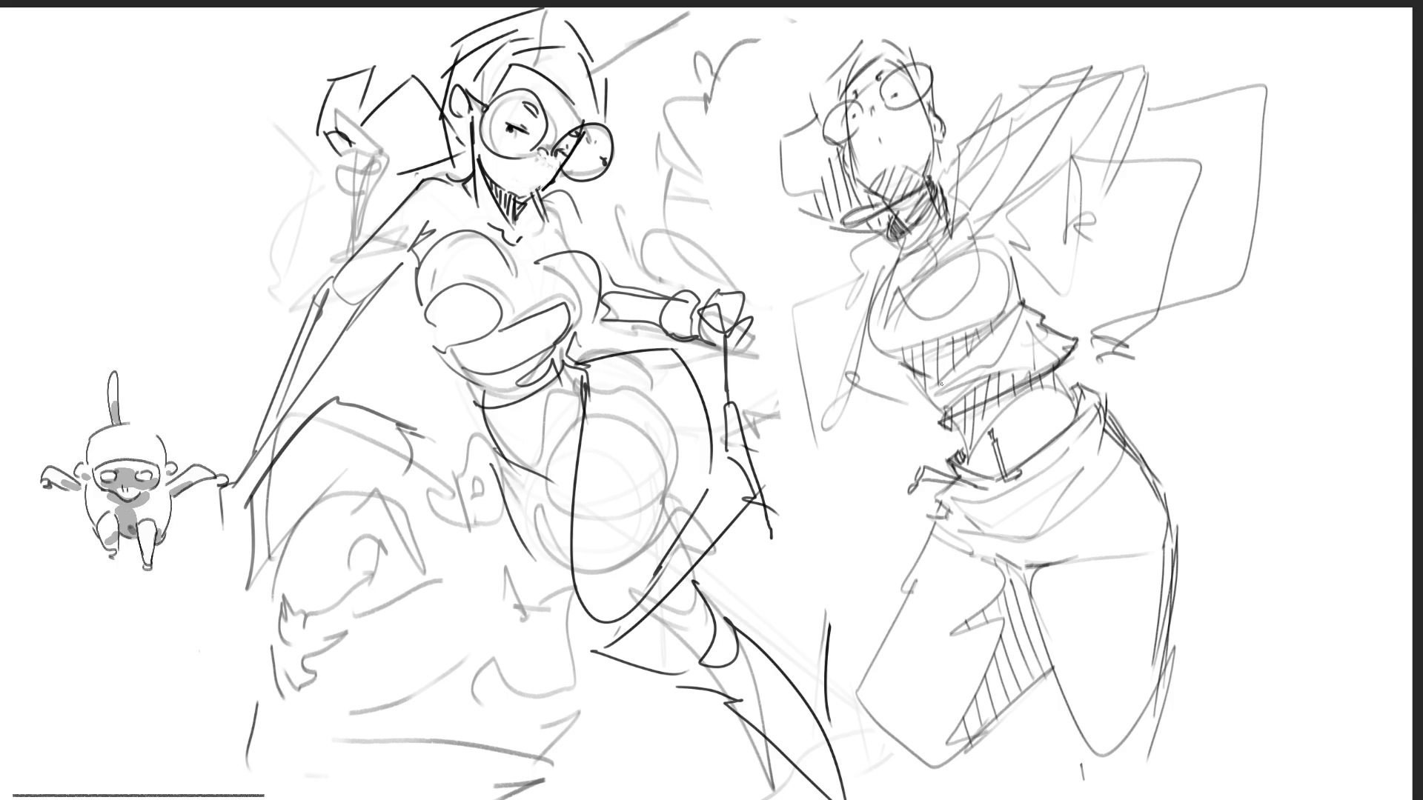
{"action": "left_click_drag", "start_coordinate": [918, 375], "coordinate": [937, 427]}
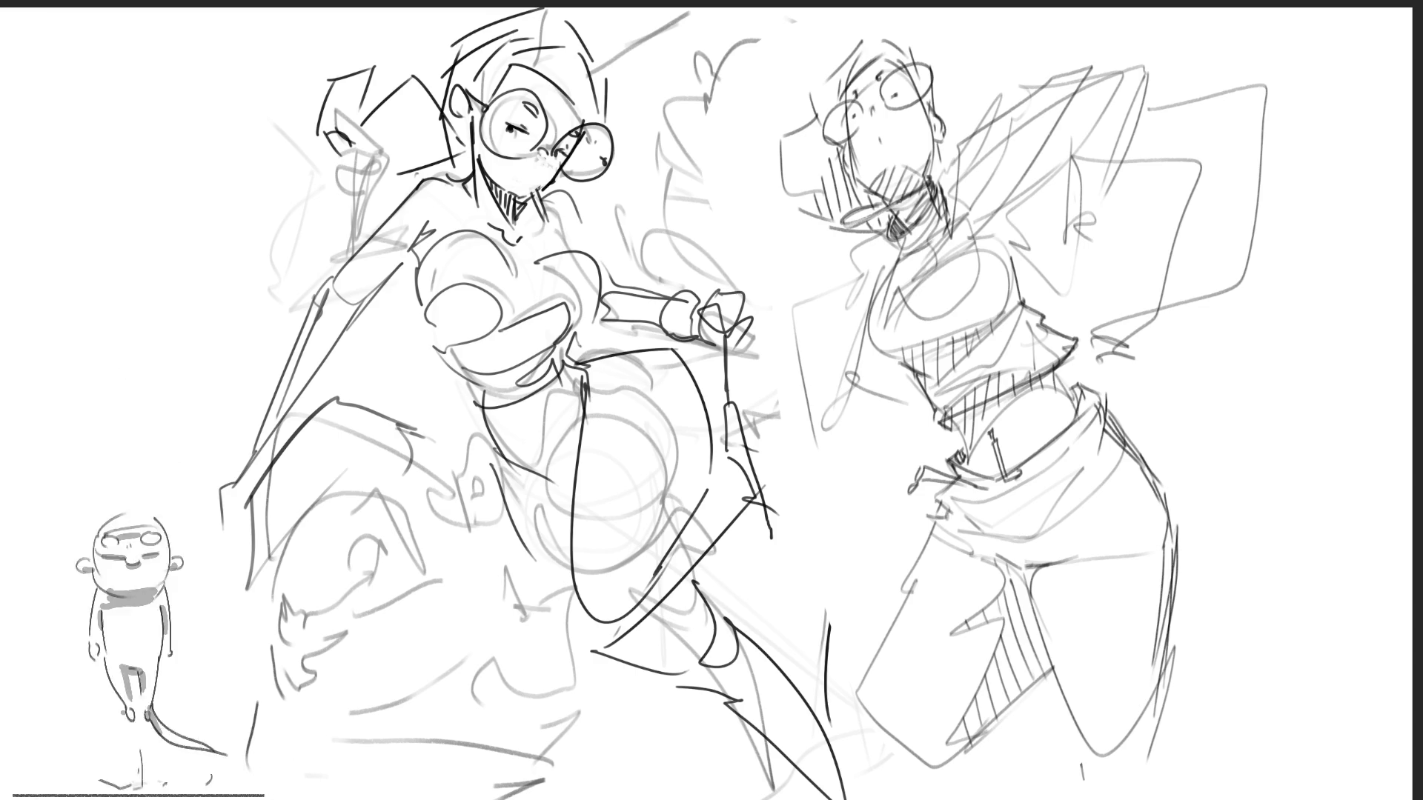
{"action": "left_click_drag", "start_coordinate": [849, 222], "coordinate": [924, 188]}
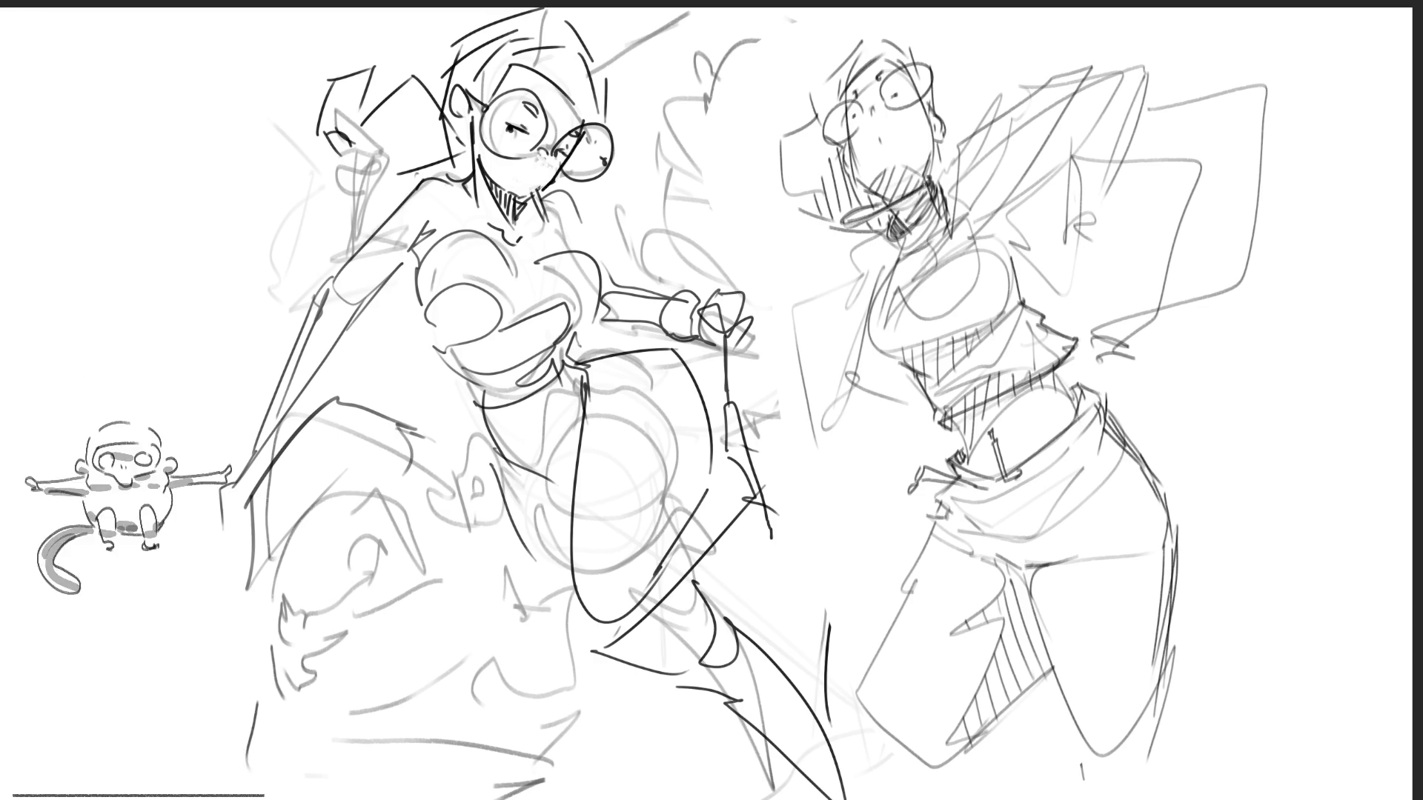
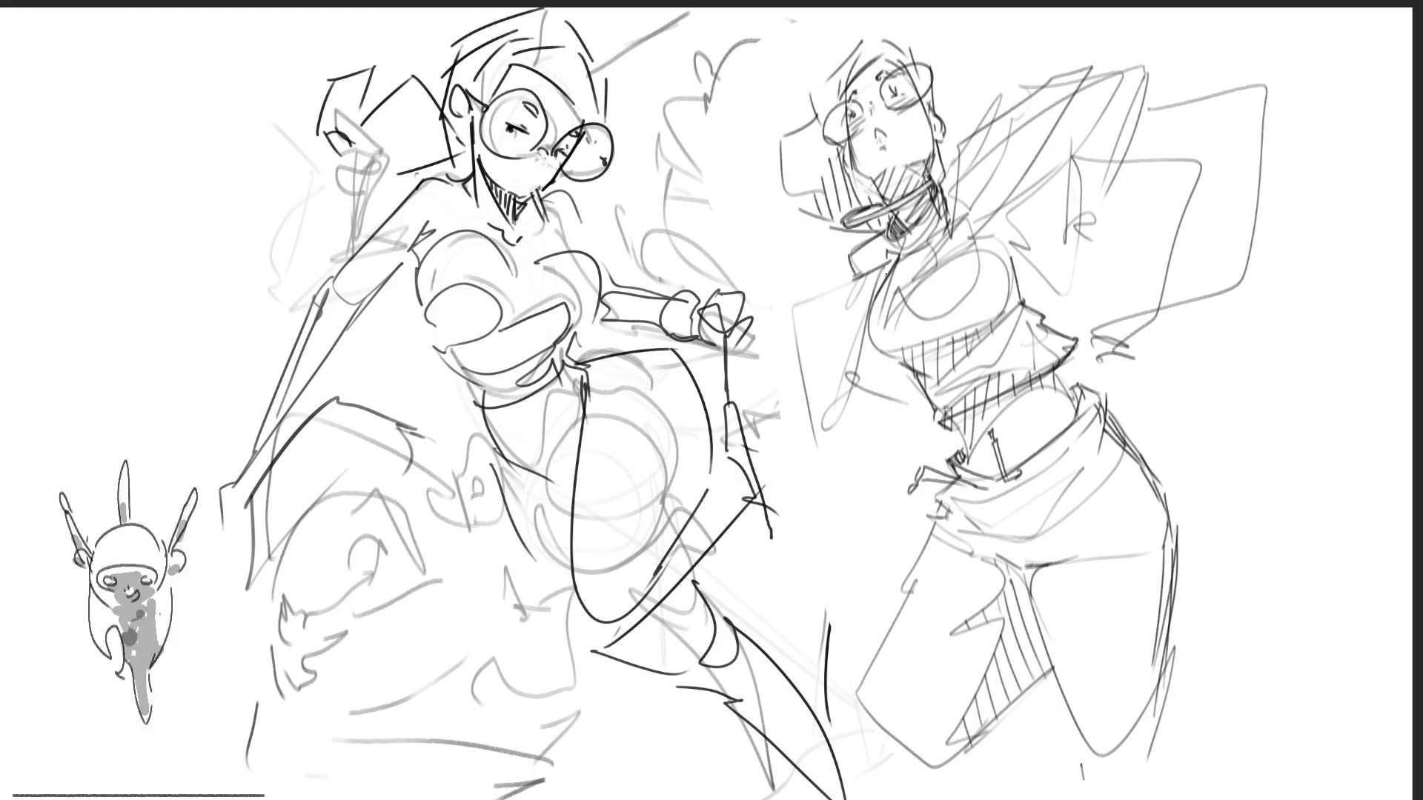
Darken the right figure's collar and hip lines and trace the raised arm's outline.
{"action": "mouse_move", "coordinate": [838, 288]}
{"action": "left_mouse_down"}
{"action": "mouse_move", "coordinate": [798, 304]}
{"action": "mouse_move", "coordinate": [838, 485]}
{"action": "left_mouse_up"}
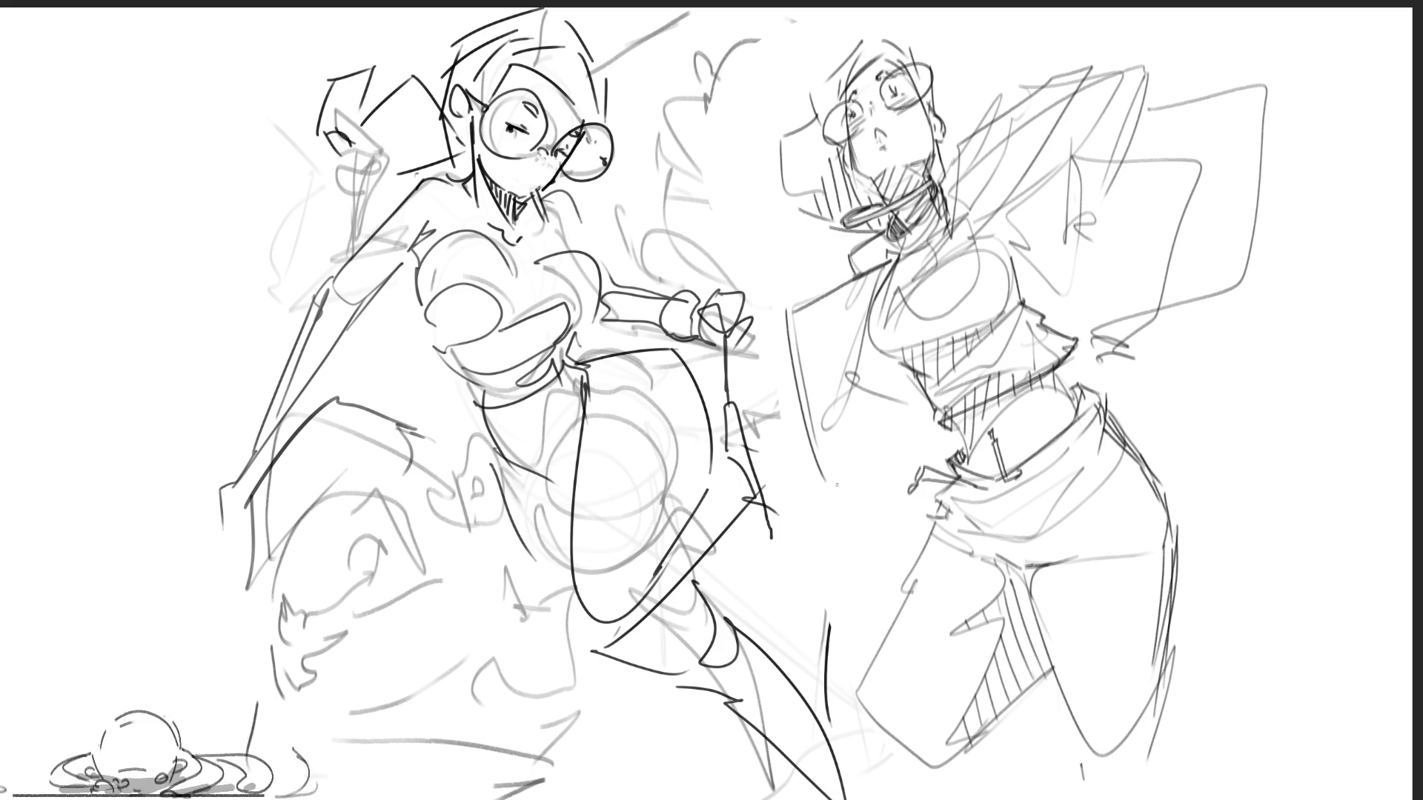
{"action": "mouse_move", "coordinate": [813, 436]}
{"action": "left_mouse_down"}
{"action": "mouse_move", "coordinate": [778, 472]}
{"action": "mouse_move", "coordinate": [825, 476]}
{"action": "mouse_move", "coordinate": [863, 402]}
{"action": "left_mouse_up"}
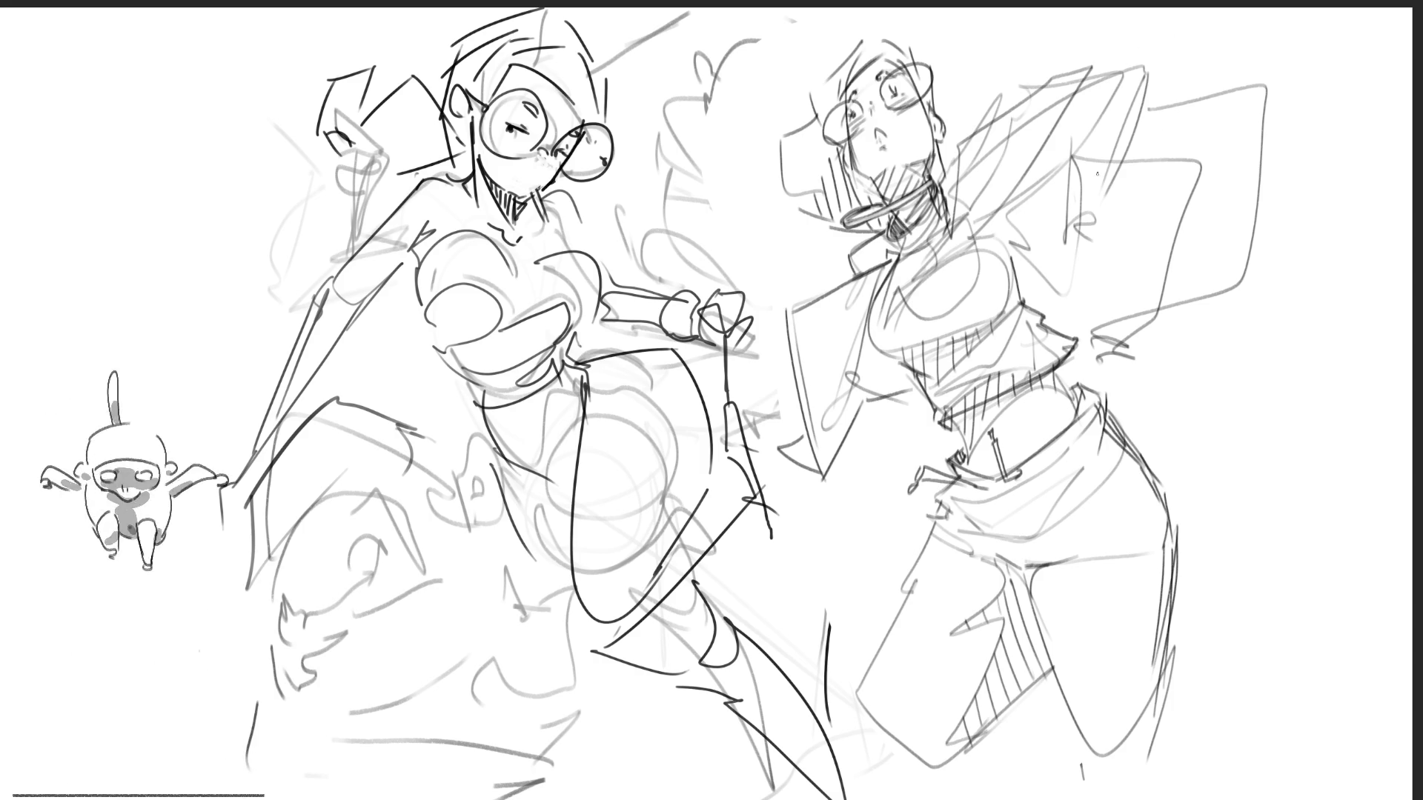
{"action": "left_click_drag", "start_coordinate": [1079, 142], "coordinate": [1102, 306]}
{"action": "left_click_drag", "start_coordinate": [1159, 151], "coordinate": [1113, 276]}
{"action": "left_click_drag", "start_coordinate": [1151, 96], "coordinate": [1152, 164]}
Ink the raised arm's top edge and add vertical hatching beside the arm.
{"action": "left_click_drag", "start_coordinate": [1148, 63], "coordinate": [1142, 85]}
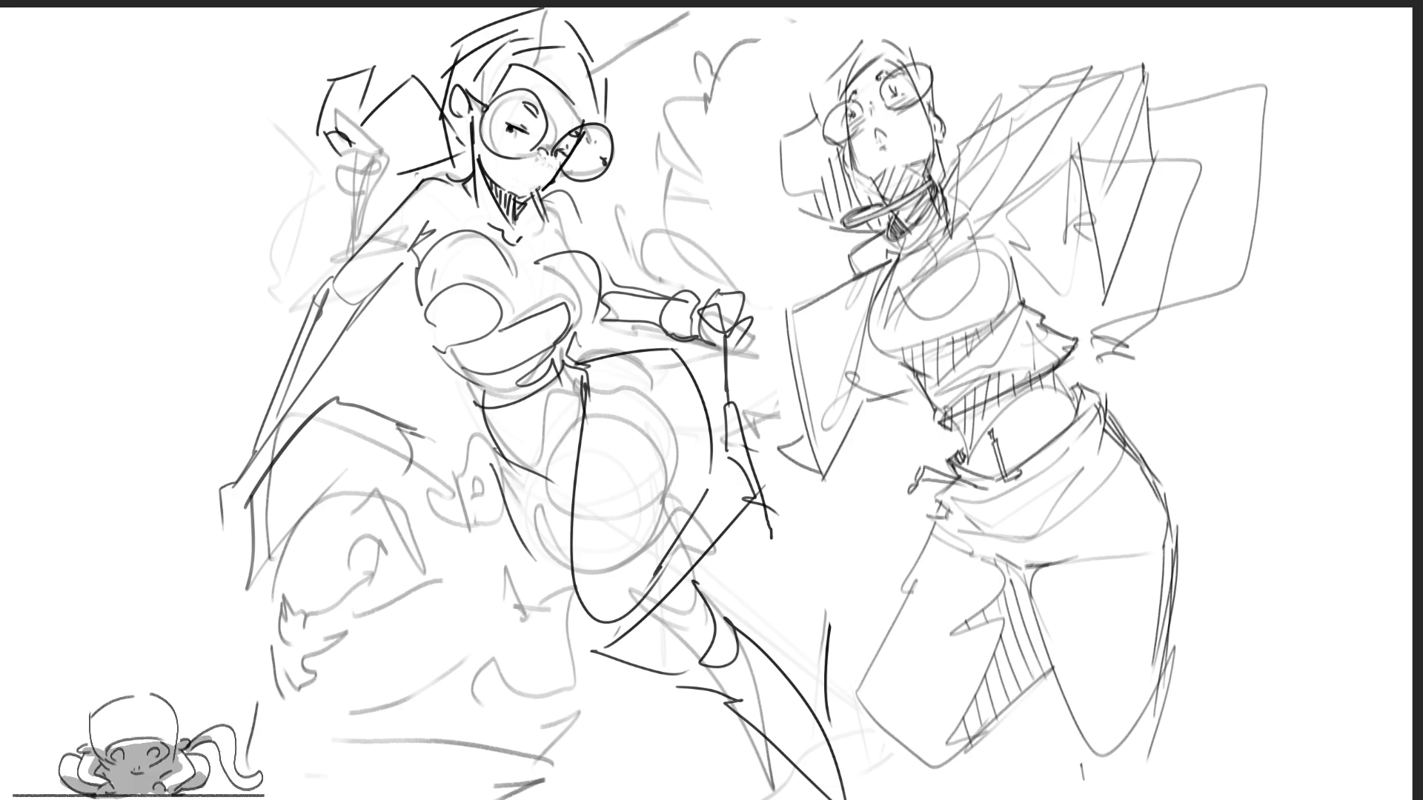
{"action": "left_click_drag", "start_coordinate": [1027, 106], "coordinate": [1128, 65]}
{"action": "left_click_drag", "start_coordinate": [1138, 62], "coordinate": [1147, 93]}
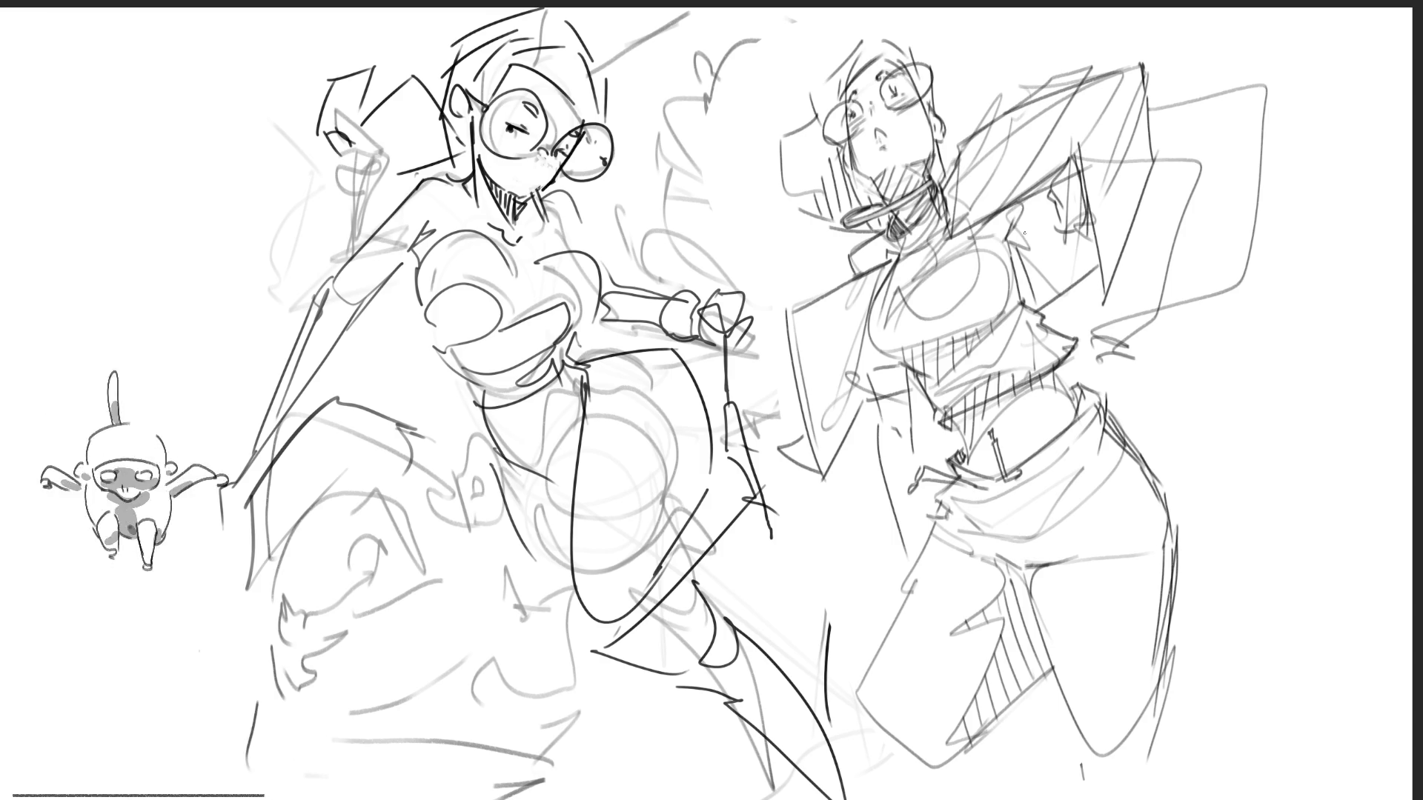
{"action": "mouse_move", "coordinate": [1067, 223]}
{"action": "left_mouse_down"}
{"action": "mouse_move", "coordinate": [1076, 268]}
{"action": "mouse_move", "coordinate": [1093, 267]}
{"action": "left_mouse_up"}
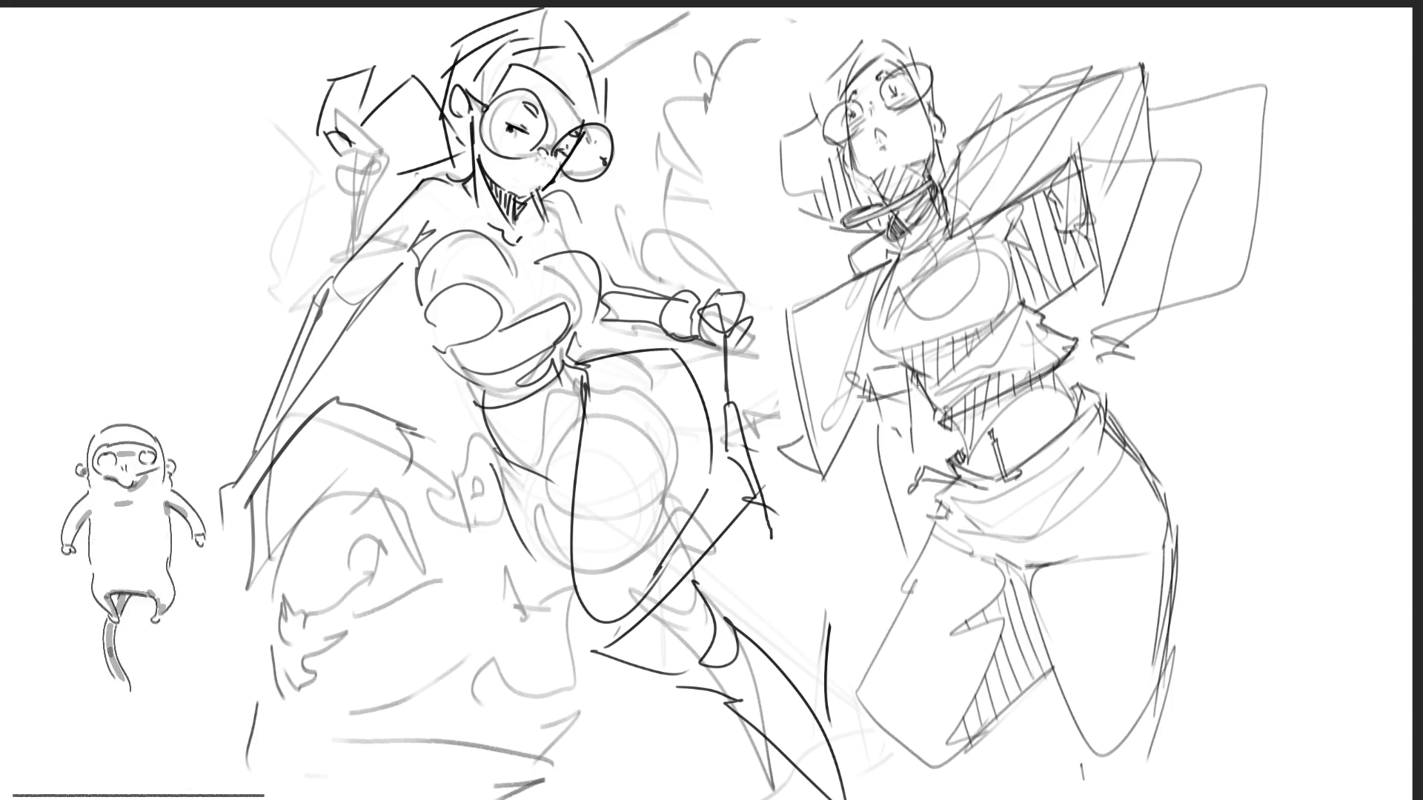
Add diagonal hatch lines across the right figure's waist.
{"action": "left_click_drag", "start_coordinate": [871, 389], "coordinate": [888, 367]}
{"action": "left_click_drag", "start_coordinate": [886, 398], "coordinate": [905, 365]}
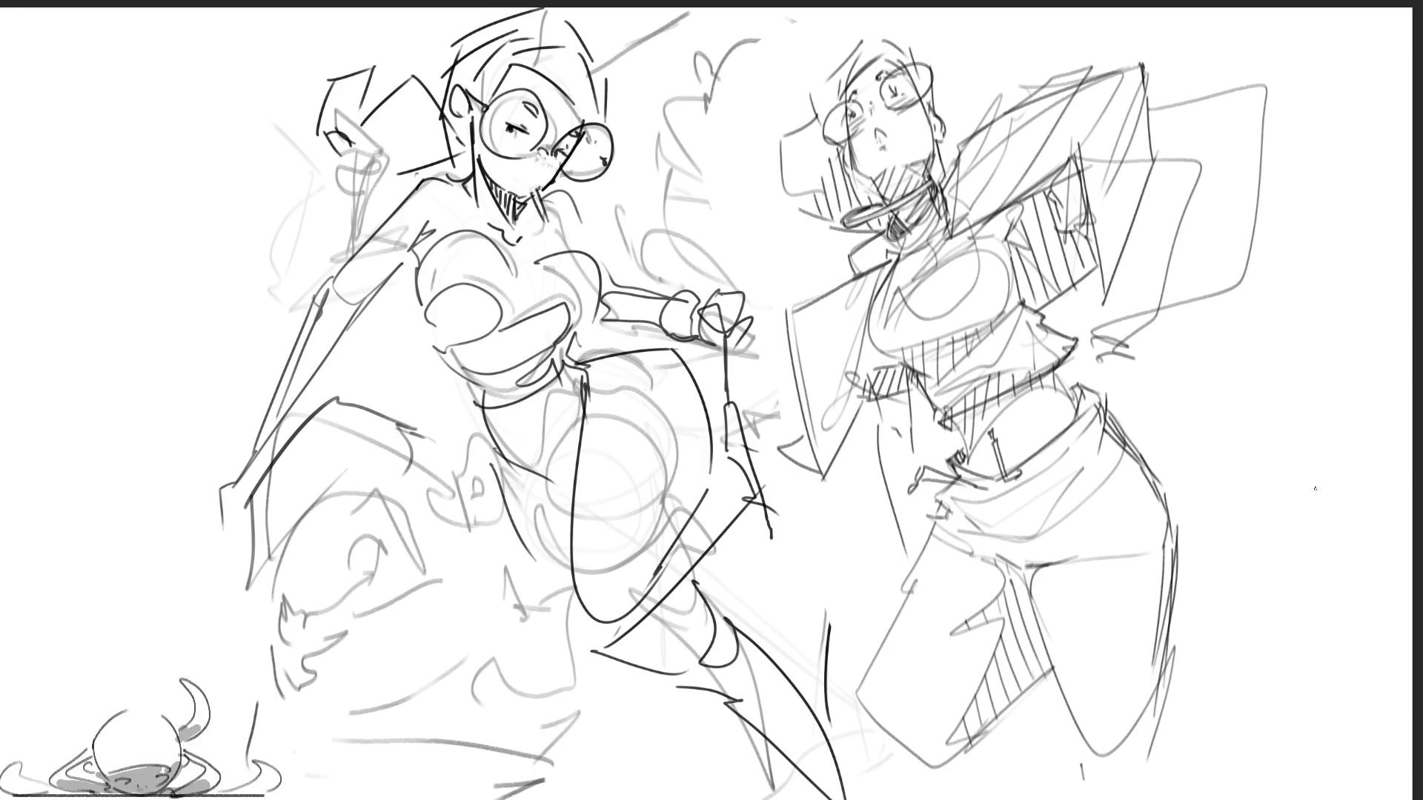
Ink the small face's ear, eye, nose, chin and head outline, plus a wavy hair strand.
{"action": "mouse_move", "coordinate": [350, 576]}
{"action": "left_mouse_down"}
{"action": "mouse_move", "coordinate": [355, 541]}
{"action": "mouse_move", "coordinate": [390, 569]}
{"action": "left_mouse_up"}
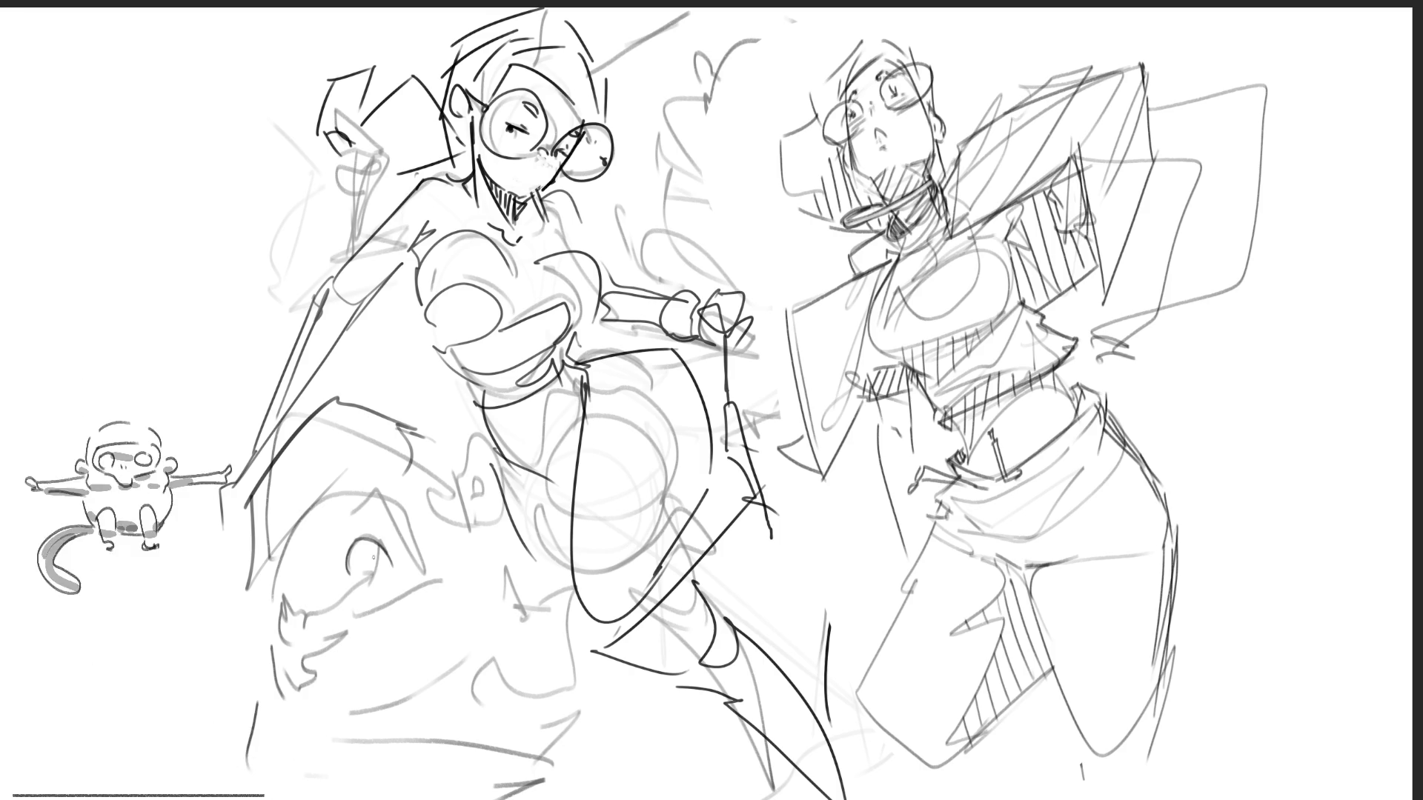
{"action": "mouse_move", "coordinate": [275, 622]}
{"action": "left_mouse_down"}
{"action": "mouse_move", "coordinate": [306, 607]}
{"action": "mouse_move", "coordinate": [297, 642]}
{"action": "left_mouse_up"}
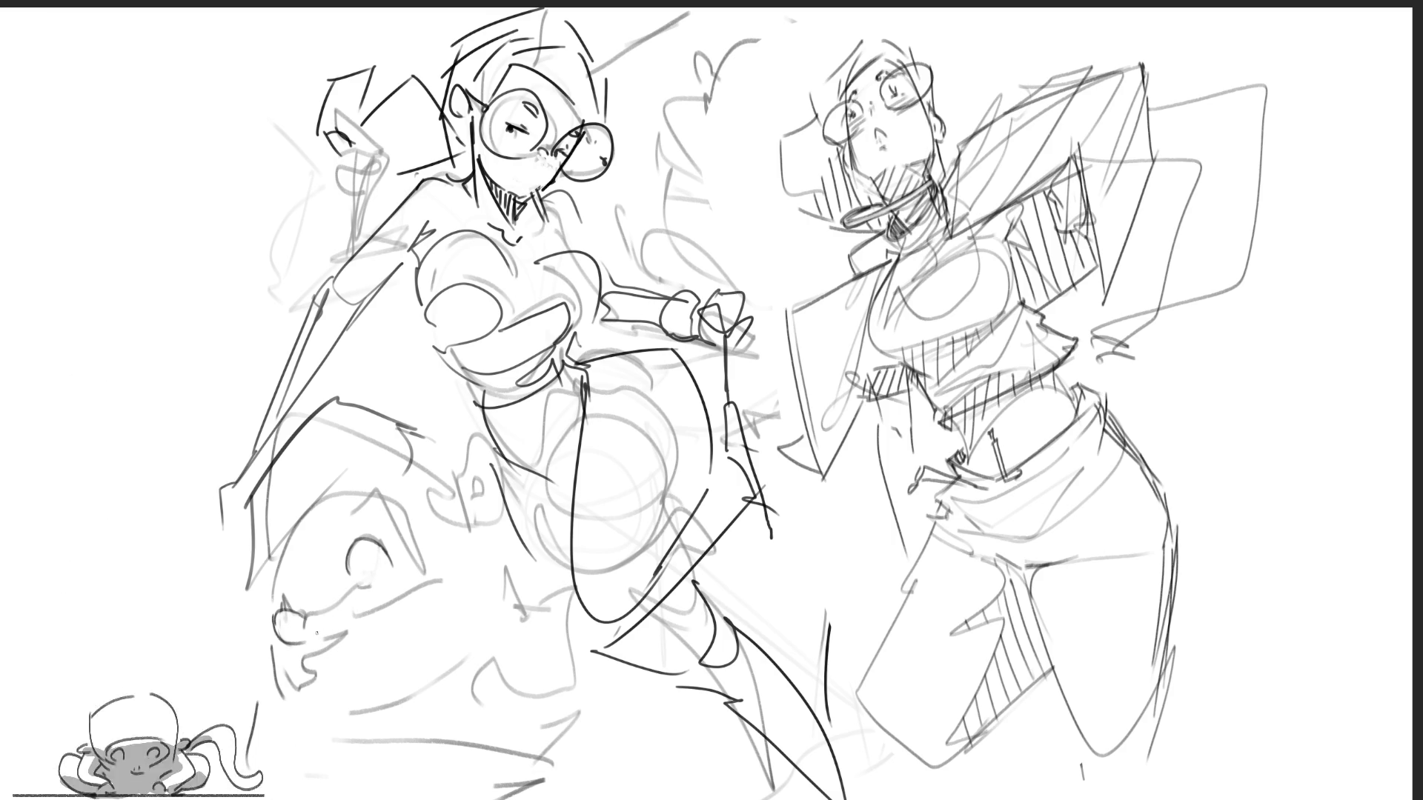
{"action": "left_click_drag", "start_coordinate": [309, 649], "coordinate": [330, 626]}
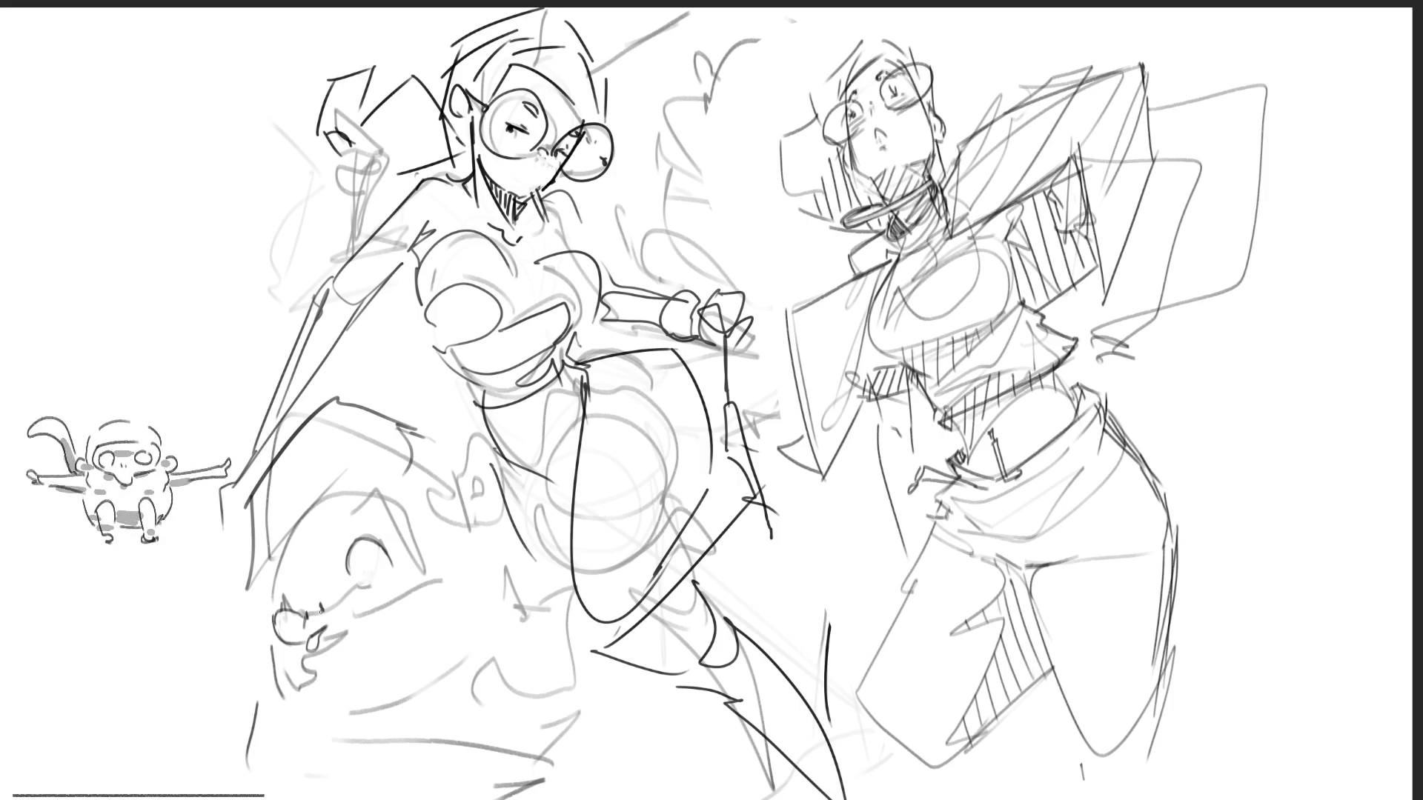
{"action": "mouse_move", "coordinate": [320, 601]}
{"action": "left_mouse_down"}
{"action": "mouse_move", "coordinate": [306, 612]}
{"action": "mouse_move", "coordinate": [293, 589]}
{"action": "mouse_move", "coordinate": [261, 624]}
{"action": "left_mouse_up"}
{"action": "left_click_drag", "start_coordinate": [324, 539], "coordinate": [382, 497]}
{"action": "mouse_move", "coordinate": [296, 558]}
{"action": "left_mouse_down"}
{"action": "mouse_move", "coordinate": [325, 504]}
{"action": "mouse_move", "coordinate": [347, 496]}
{"action": "mouse_move", "coordinate": [414, 569]}
{"action": "mouse_move", "coordinate": [326, 644]}
{"action": "left_mouse_up"}
{"action": "mouse_move", "coordinate": [419, 558]}
{"action": "left_mouse_down"}
{"action": "mouse_move", "coordinate": [437, 541]}
{"action": "mouse_move", "coordinate": [450, 568]}
{"action": "left_mouse_up"}
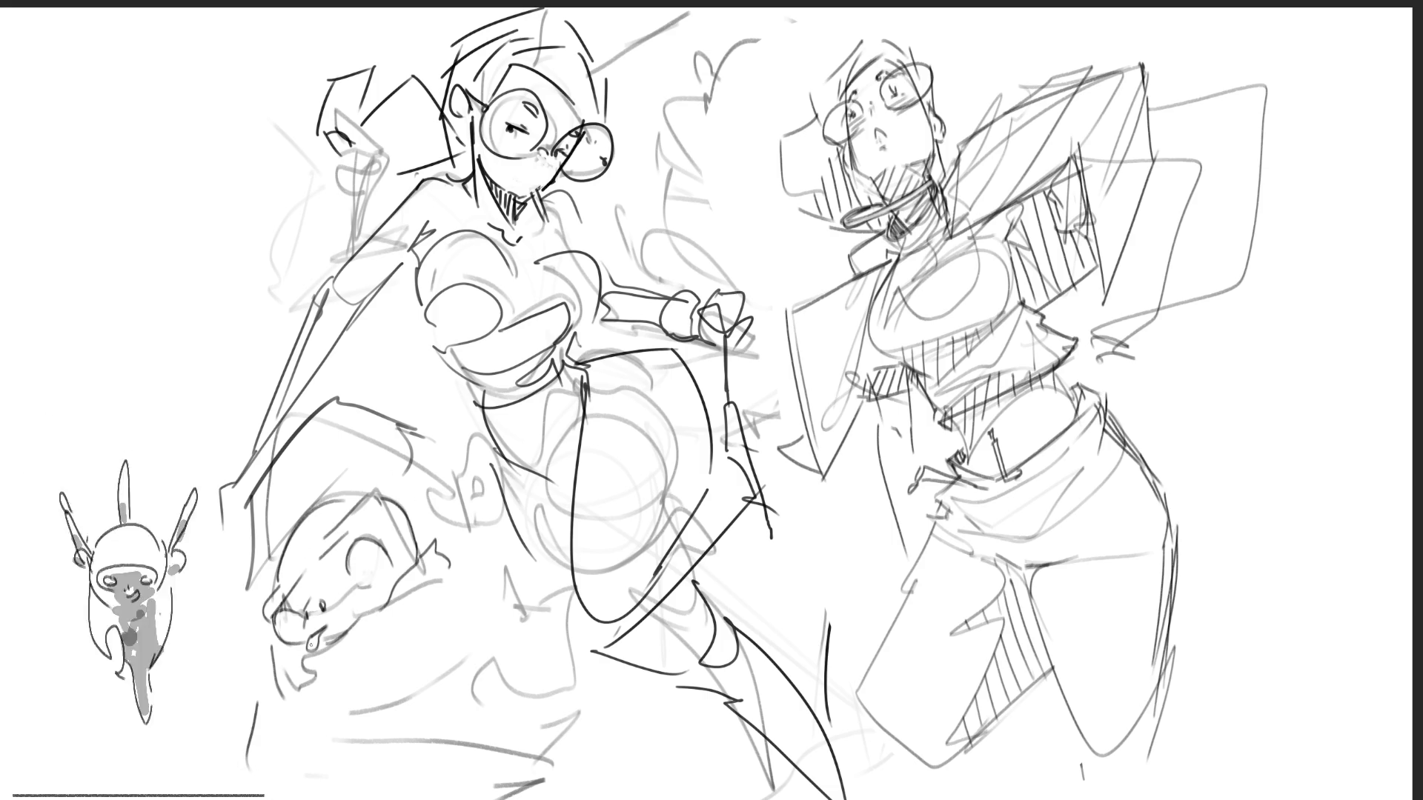
{"action": "left_click_drag", "start_coordinate": [283, 651], "coordinate": [300, 682]}
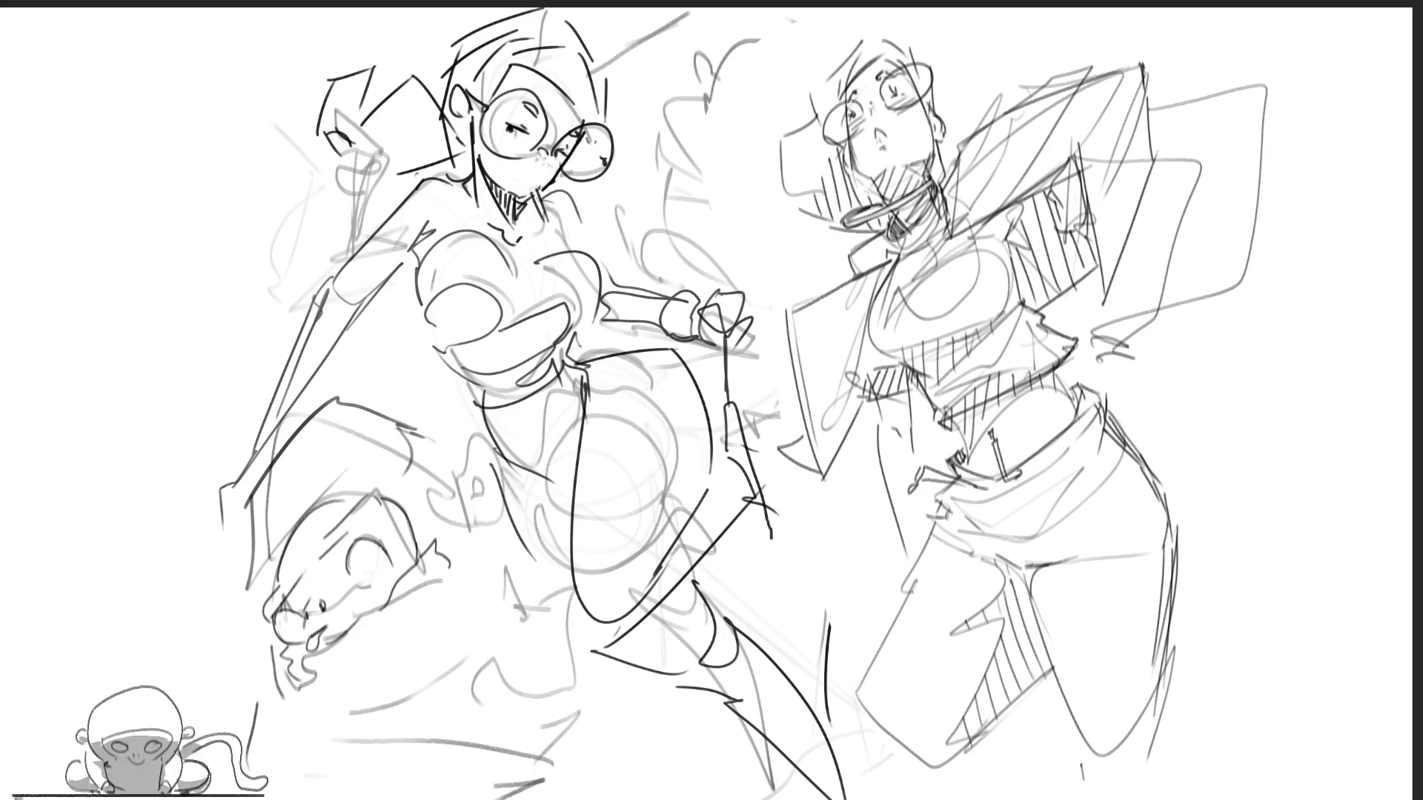
Sketch around the right figure's box, then ink the left figure's lower leg and neck curve.
{"action": "mouse_move", "coordinate": [1103, 298]}
{"action": "left_mouse_down"}
{"action": "mouse_move", "coordinate": [1239, 283]}
{"action": "mouse_move", "coordinate": [1214, 309]}
{"action": "left_mouse_up"}
{"action": "mouse_move", "coordinate": [1167, 123]}
{"action": "left_mouse_down"}
{"action": "mouse_move", "coordinate": [1194, 115]}
{"action": "mouse_move", "coordinate": [1266, 256]}
{"action": "left_mouse_up"}
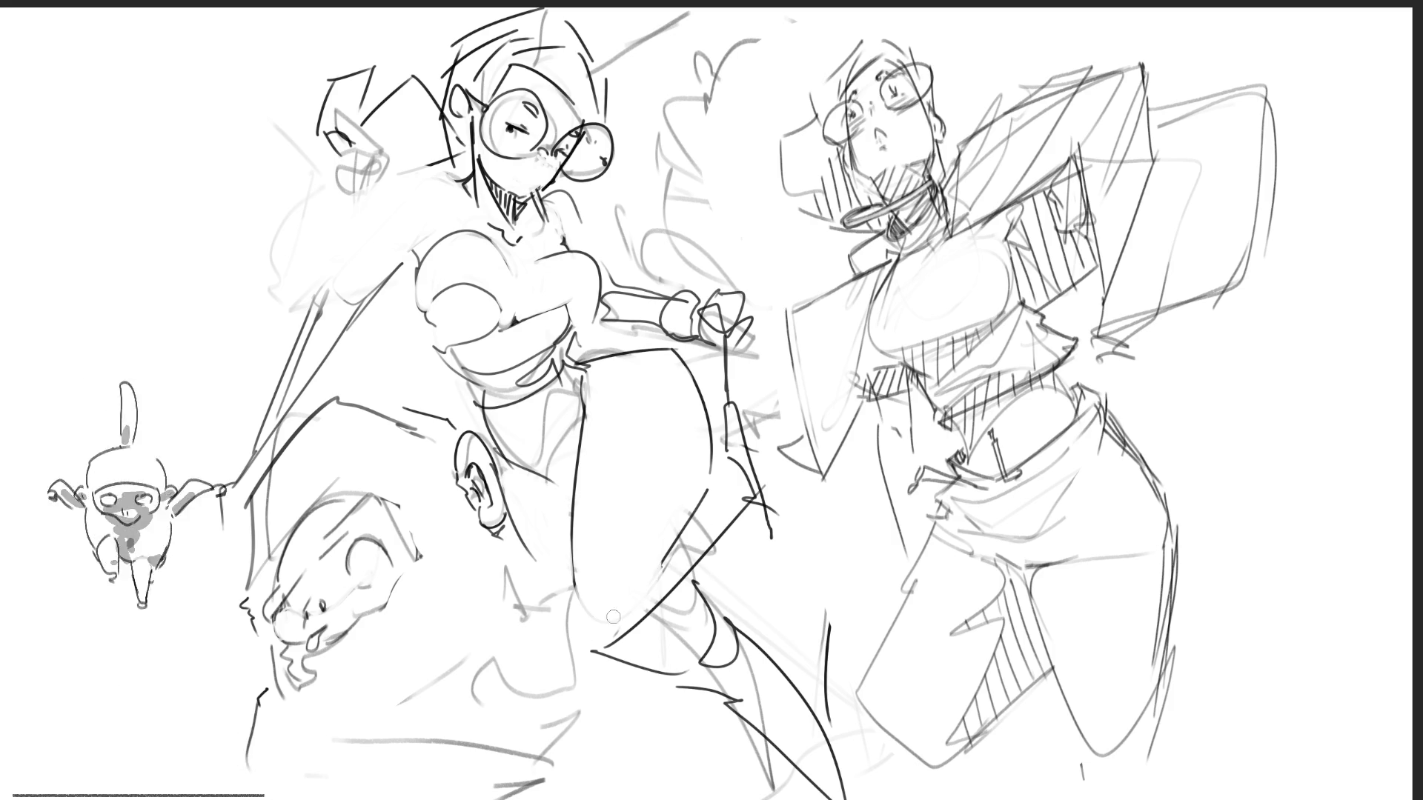
{"action": "left_click_drag", "start_coordinate": [578, 621], "coordinate": [636, 628]}
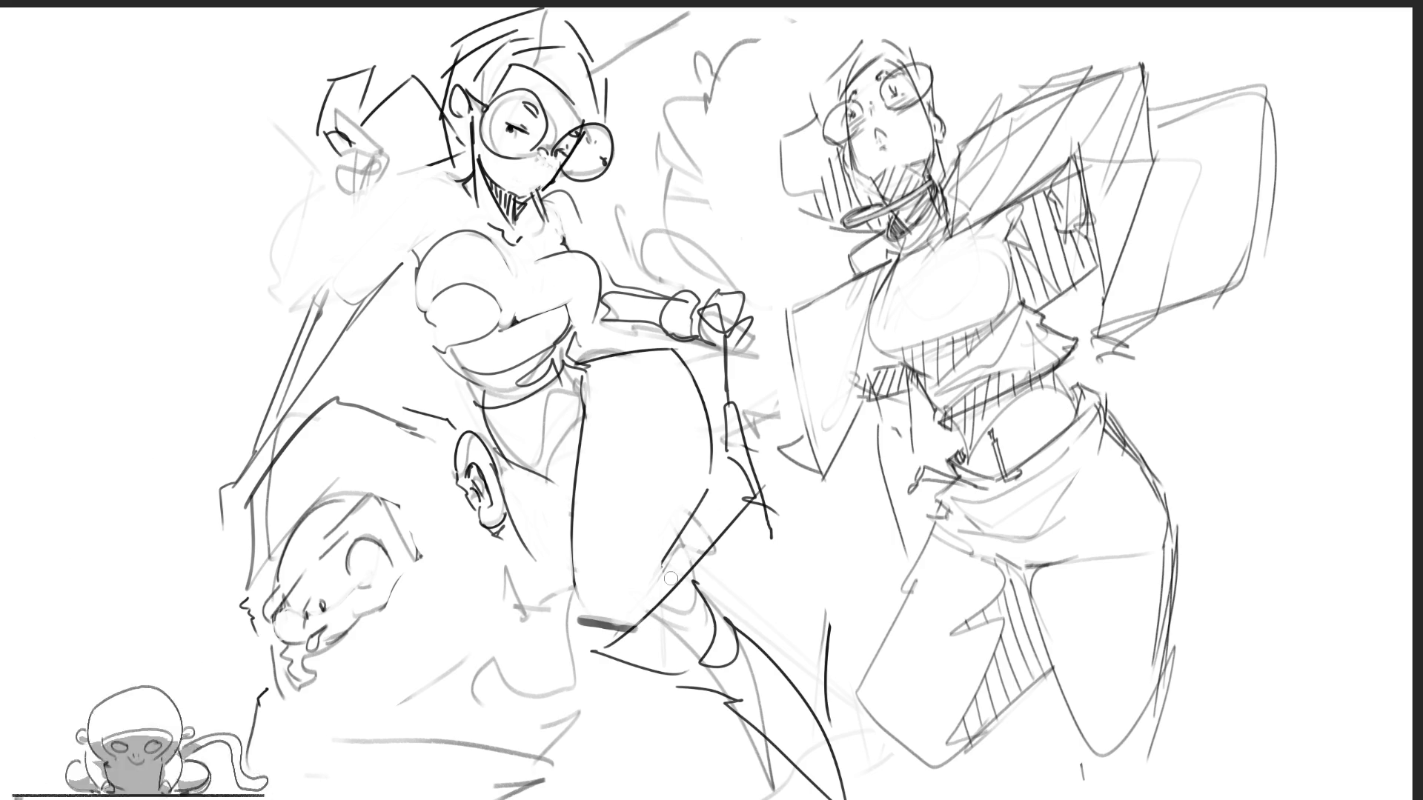
{"action": "left_click_drag", "start_coordinate": [630, 629], "coordinate": [743, 483]}
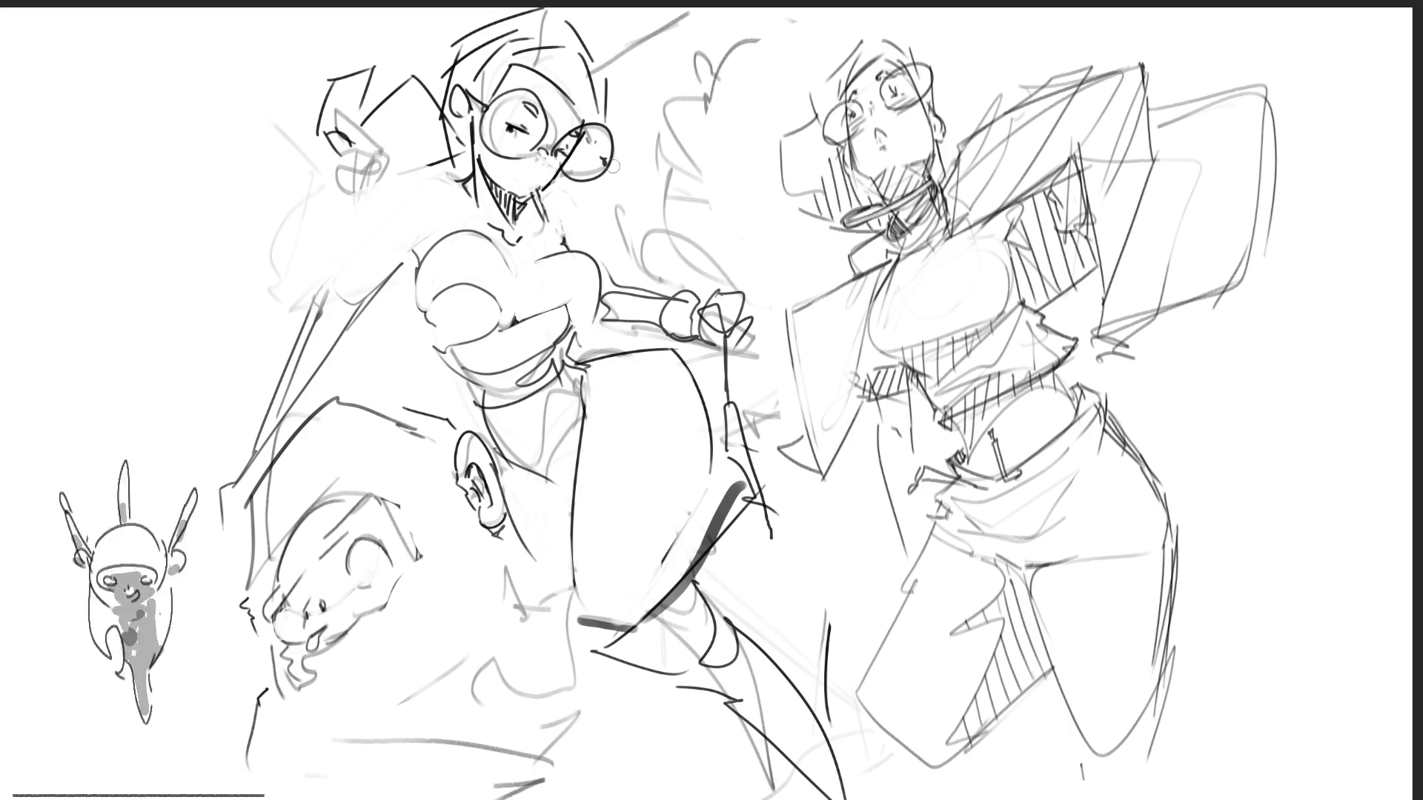
{"action": "mouse_move", "coordinate": [545, 197]}
{"action": "left_mouse_down"}
{"action": "mouse_move", "coordinate": [586, 208]}
{"action": "mouse_move", "coordinate": [597, 270]}
{"action": "left_mouse_up"}
Undo the stray shoulder stroke and the trial grey hatching on the raised hand.
{"action": "key", "text": "ctrl+z"}
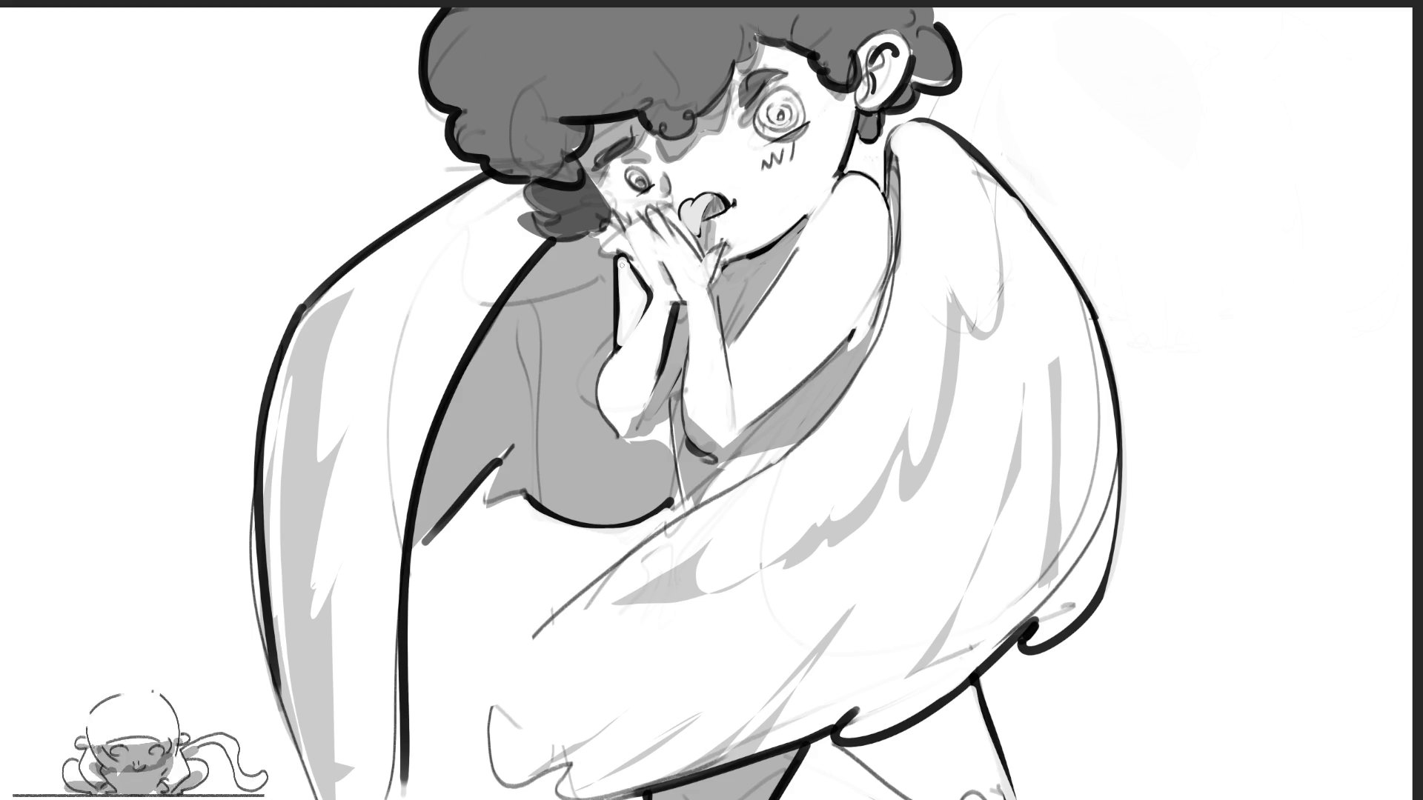
{"action": "mouse_move", "coordinate": [619, 261]}
{"action": "left_mouse_down"}
{"action": "mouse_move", "coordinate": [622, 341]}
{"action": "mouse_move", "coordinate": [637, 297]}
{"action": "mouse_move", "coordinate": [628, 341]}
{"action": "mouse_move", "coordinate": [644, 318]}
{"action": "left_mouse_up"}
{"action": "key", "text": "ctrl+z"}
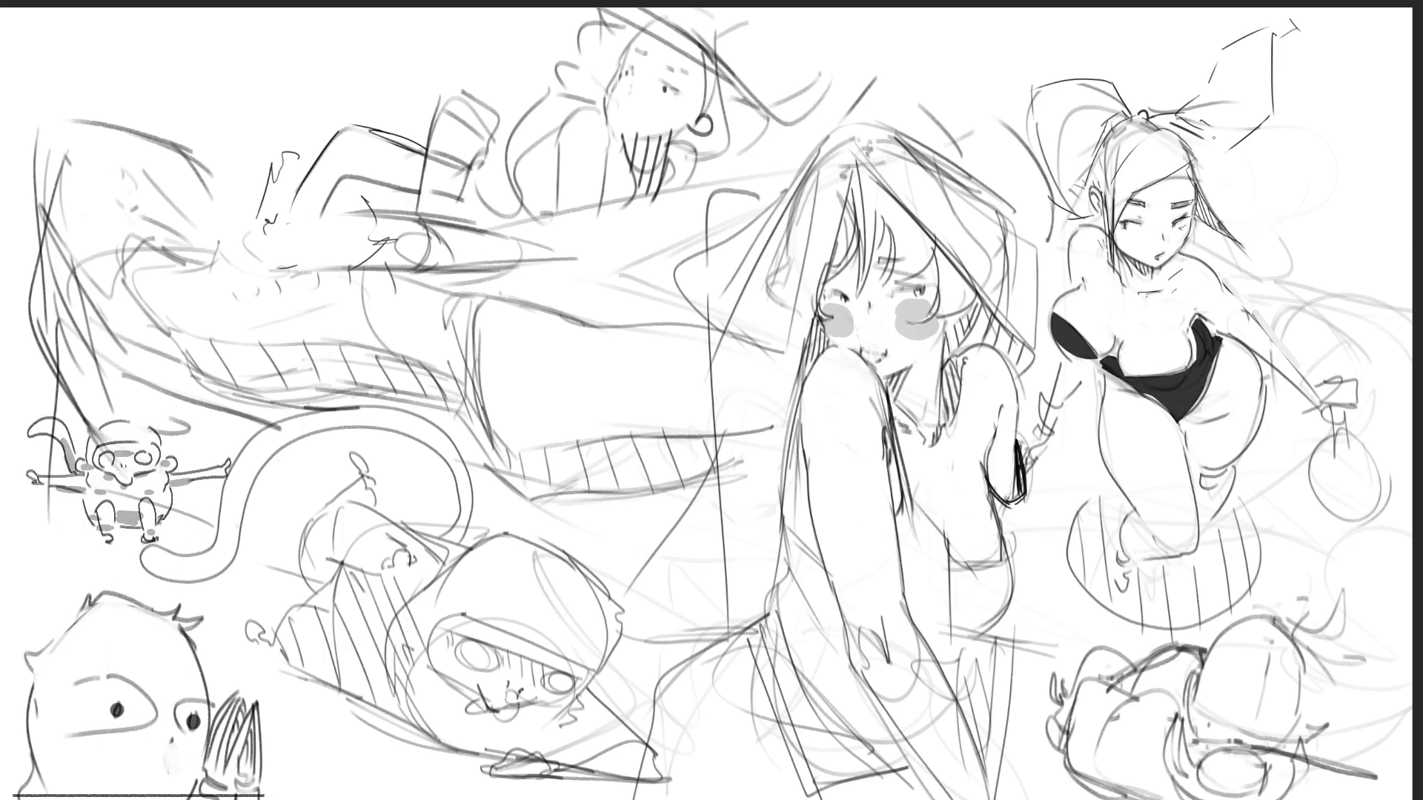
{"action": "left_click_drag", "start_coordinate": [1205, 138], "coordinate": [1250, 123]}
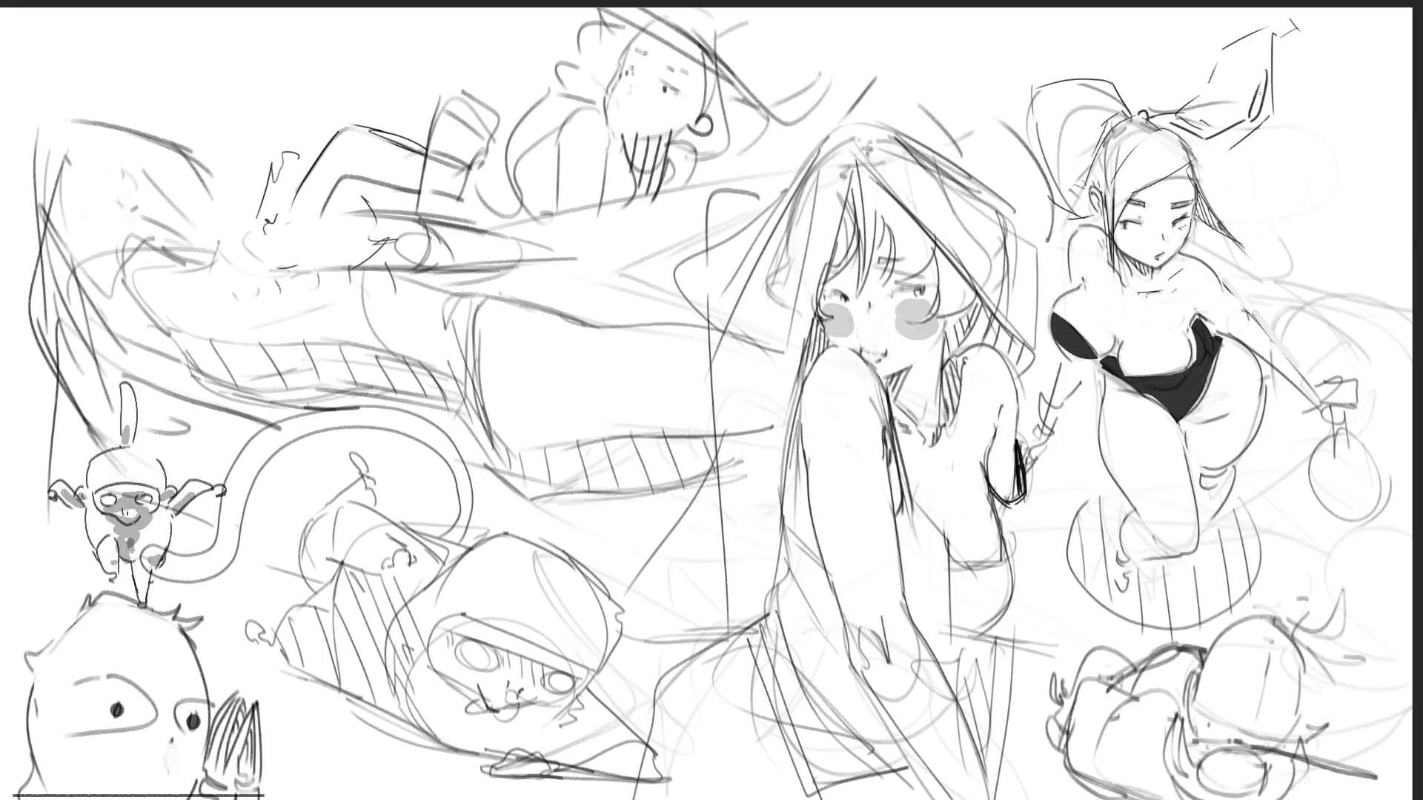
Thicken the hair bow's right edge and ink a small dark knot at its centre.
{"action": "mouse_move", "coordinate": [1266, 67]}
{"action": "left_mouse_down"}
{"action": "mouse_move", "coordinate": [1251, 120]}
{"action": "mouse_move", "coordinate": [1216, 141]}
{"action": "mouse_move", "coordinate": [1247, 121]}
{"action": "mouse_move", "coordinate": [1223, 158]}
{"action": "left_mouse_up"}
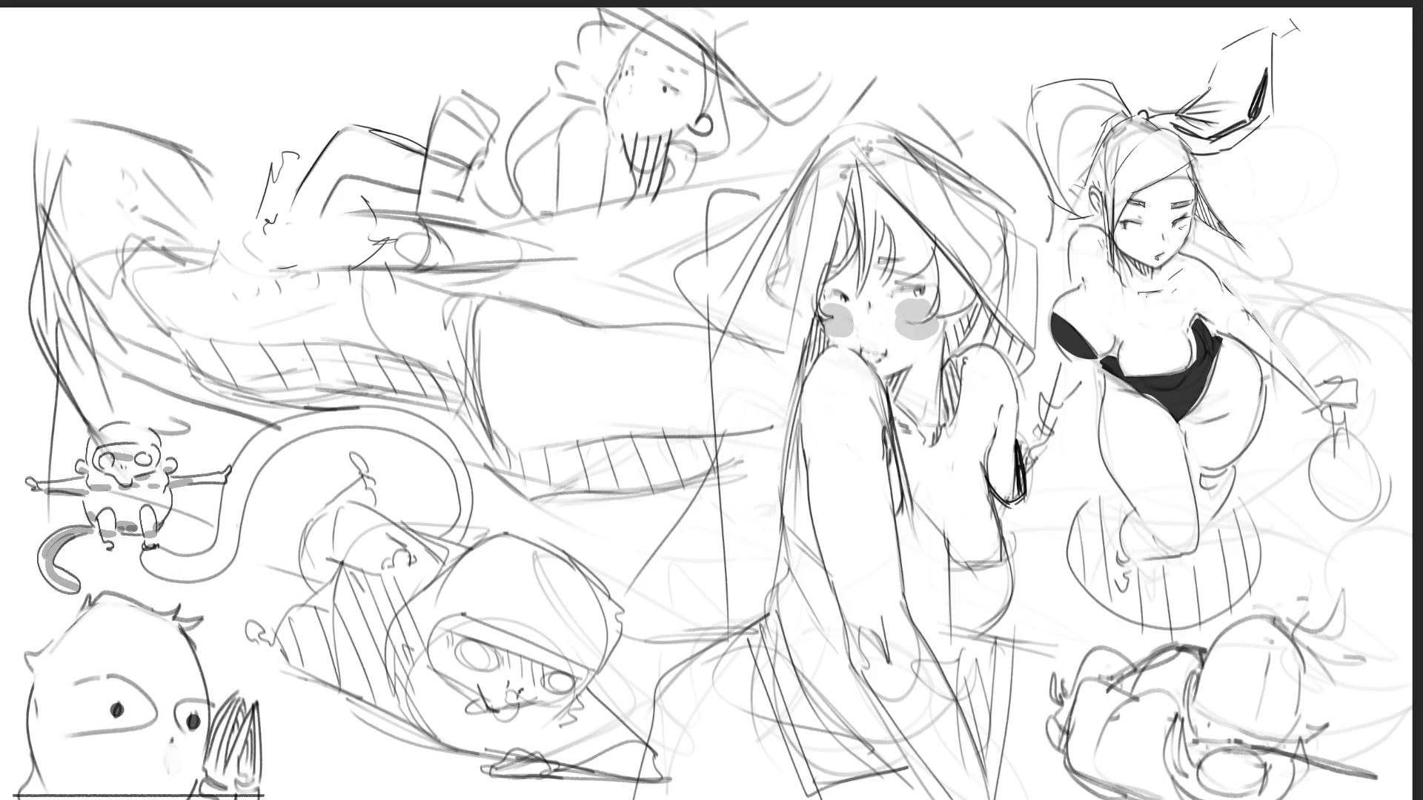
{"action": "left_click_drag", "start_coordinate": [1274, 30], "coordinate": [1272, 111]}
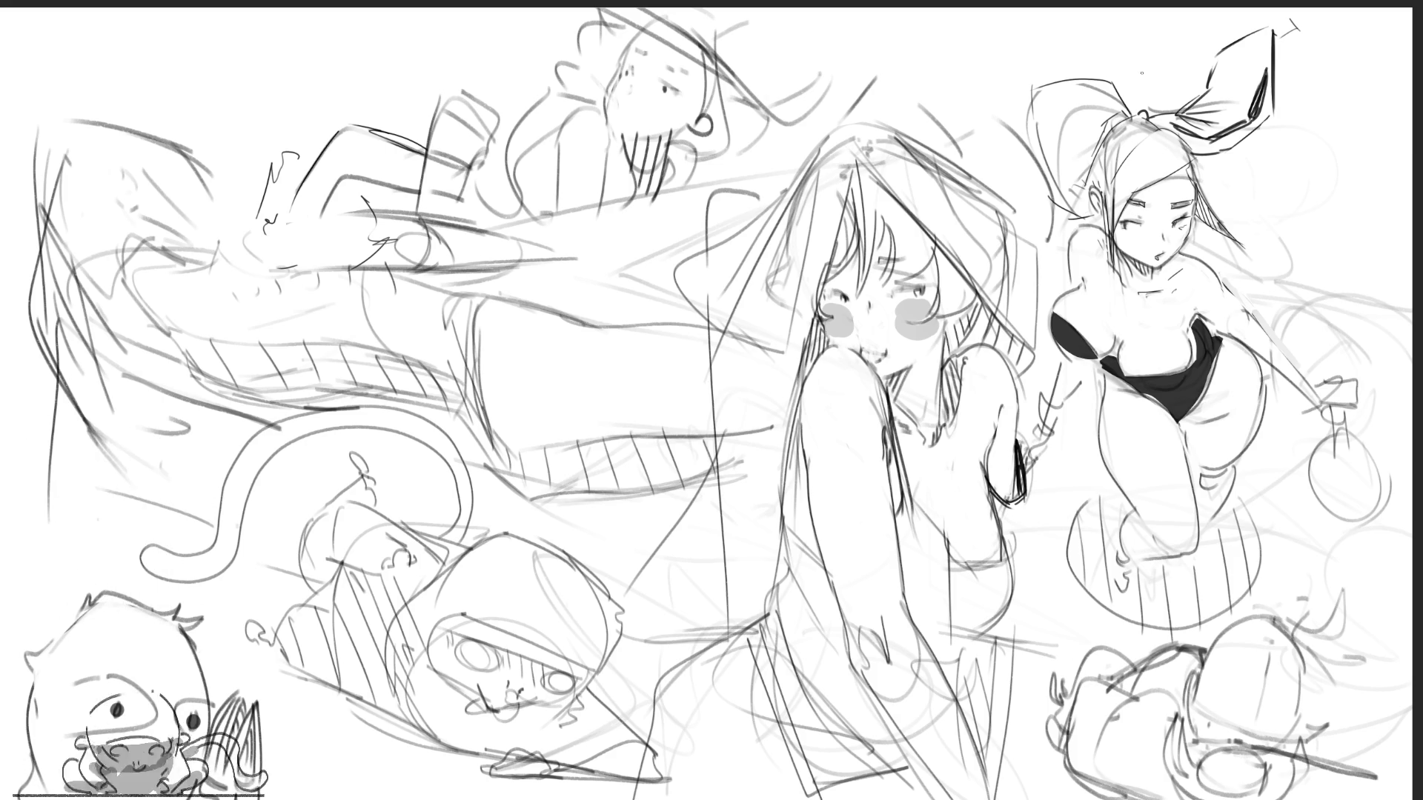
{"action": "left_click_drag", "start_coordinate": [1133, 123], "coordinate": [1149, 125]}
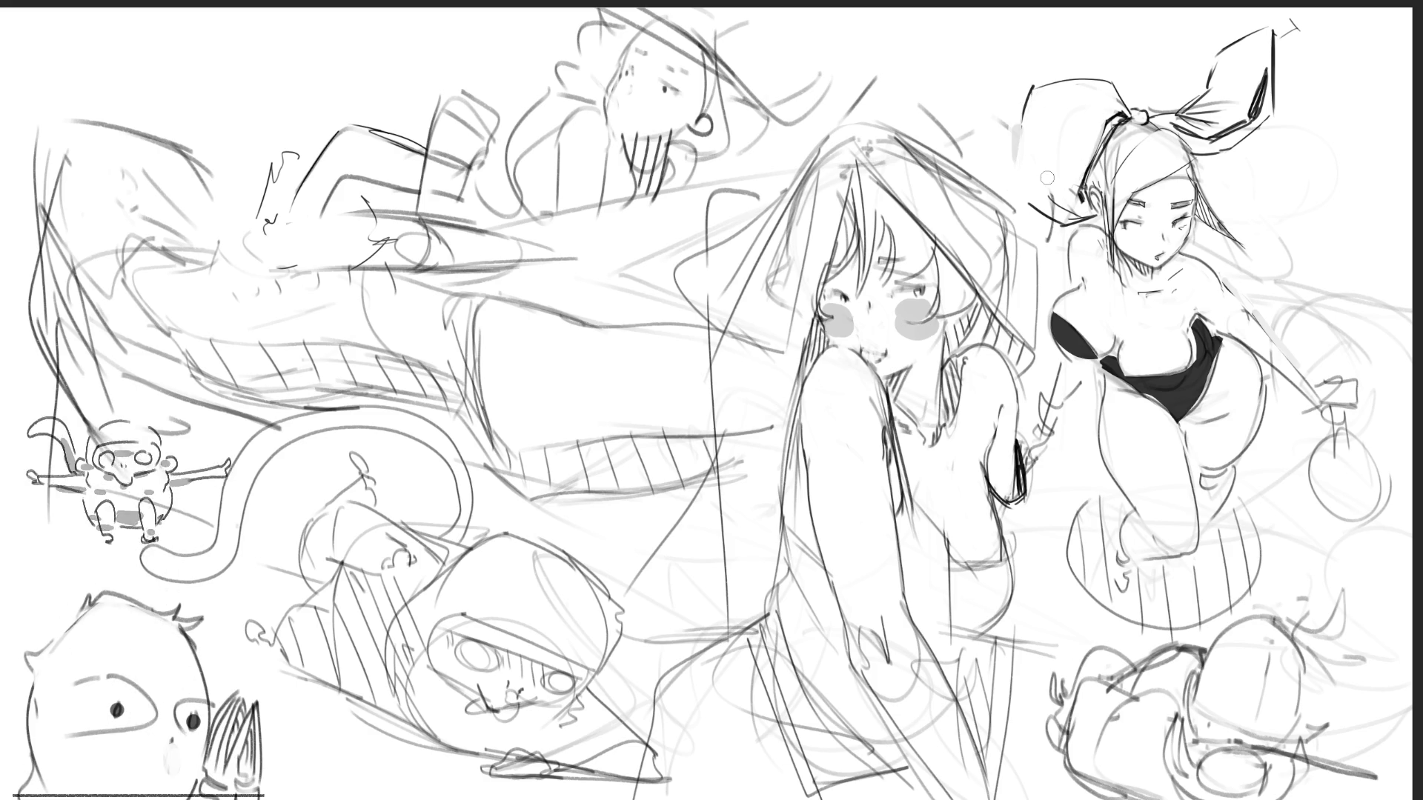
Ink a thick dark curve around the left loop of the bow.
{"action": "left_click_drag", "start_coordinate": [1017, 148], "coordinate": [1067, 208]}
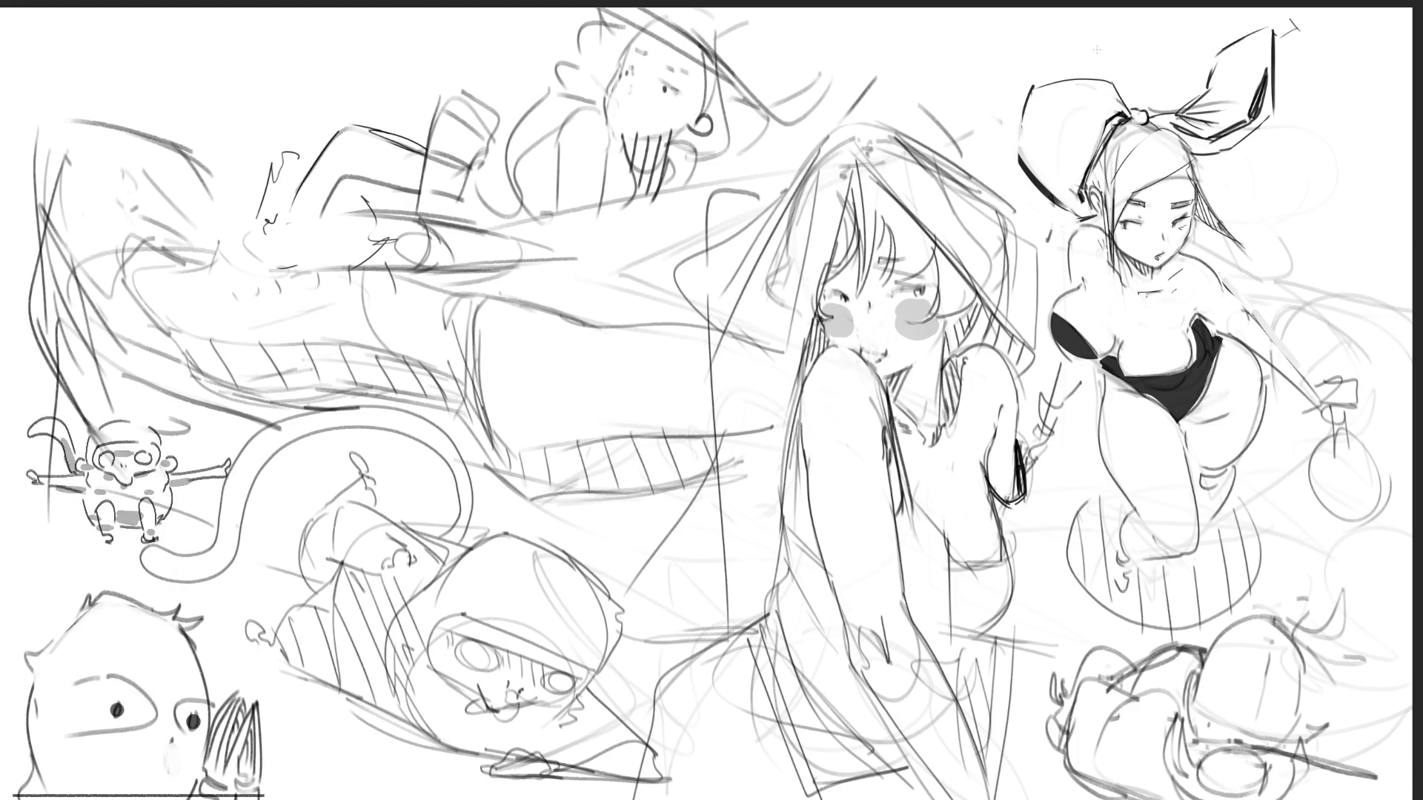
Draw a bunny-ear loop above the bow, undoing trial strokes until one clean curve remains.
{"action": "mouse_move", "coordinate": [1084, 71]}
{"action": "left_mouse_down"}
{"action": "mouse_move", "coordinate": [1091, 37]}
{"action": "mouse_move", "coordinate": [1115, 21]}
{"action": "mouse_move", "coordinate": [1142, 104]}
{"action": "left_mouse_up"}
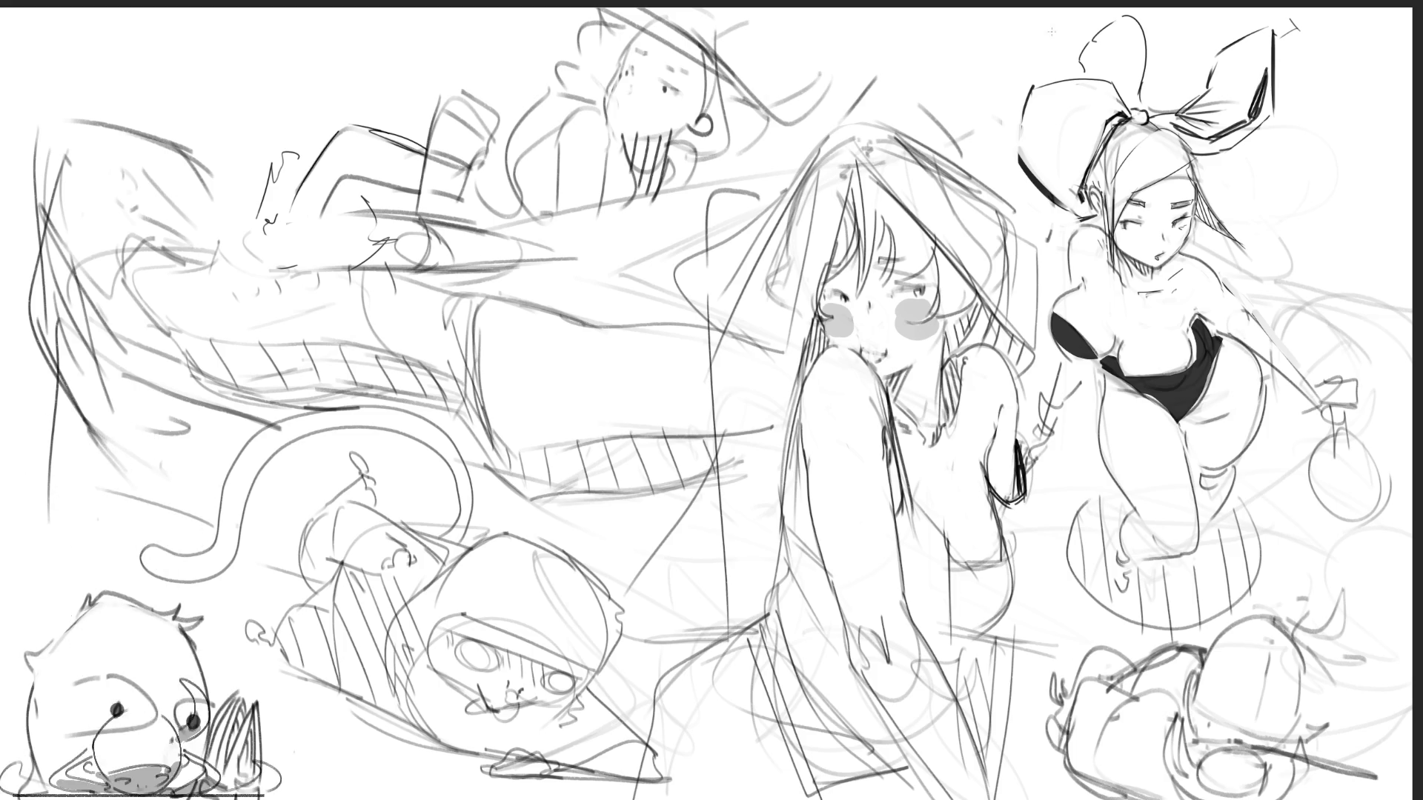
{"action": "left_click_drag", "start_coordinate": [1119, 16], "coordinate": [1136, 67]}
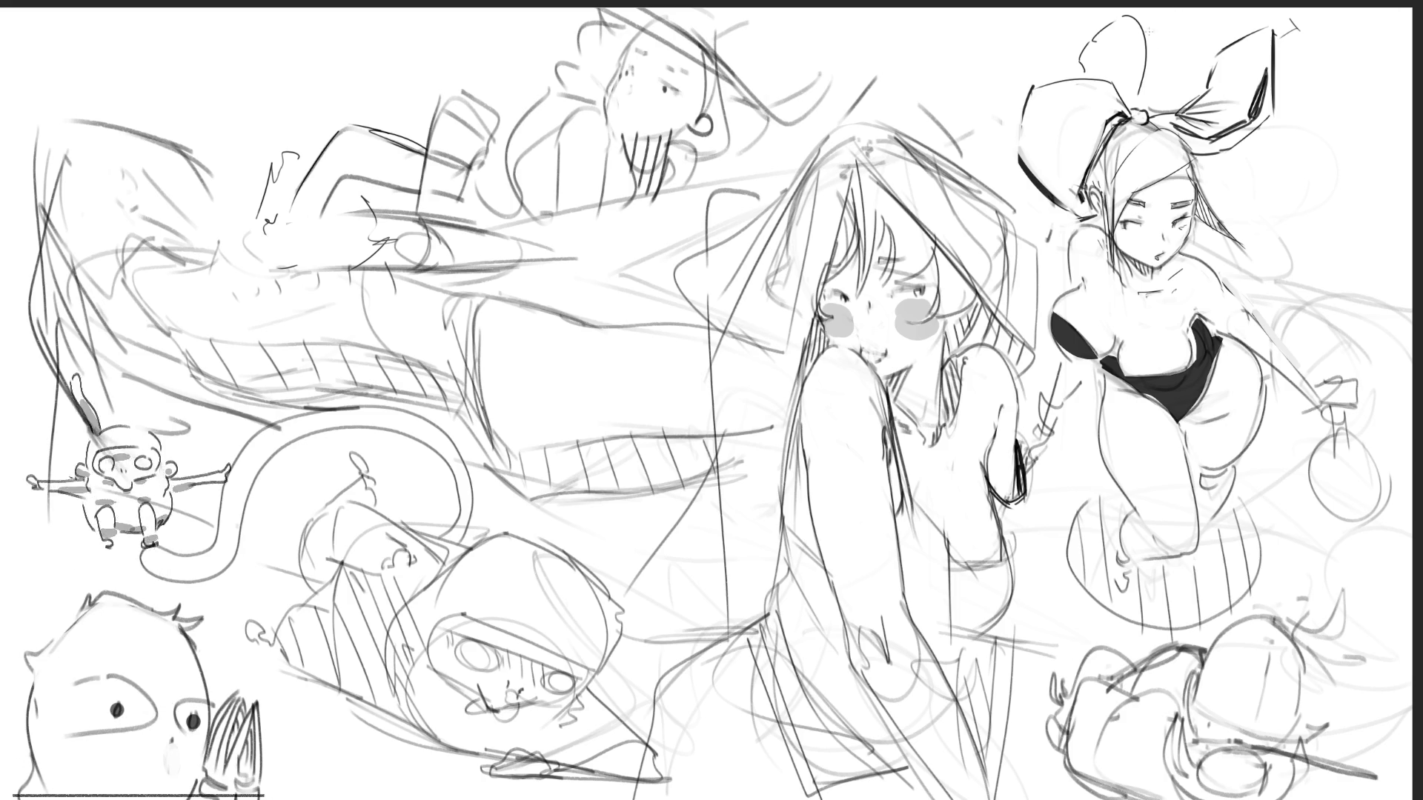
{"action": "key", "text": "ctrl+z"}
{"action": "left_click_drag", "start_coordinate": [1121, 22], "coordinate": [1153, 74]}
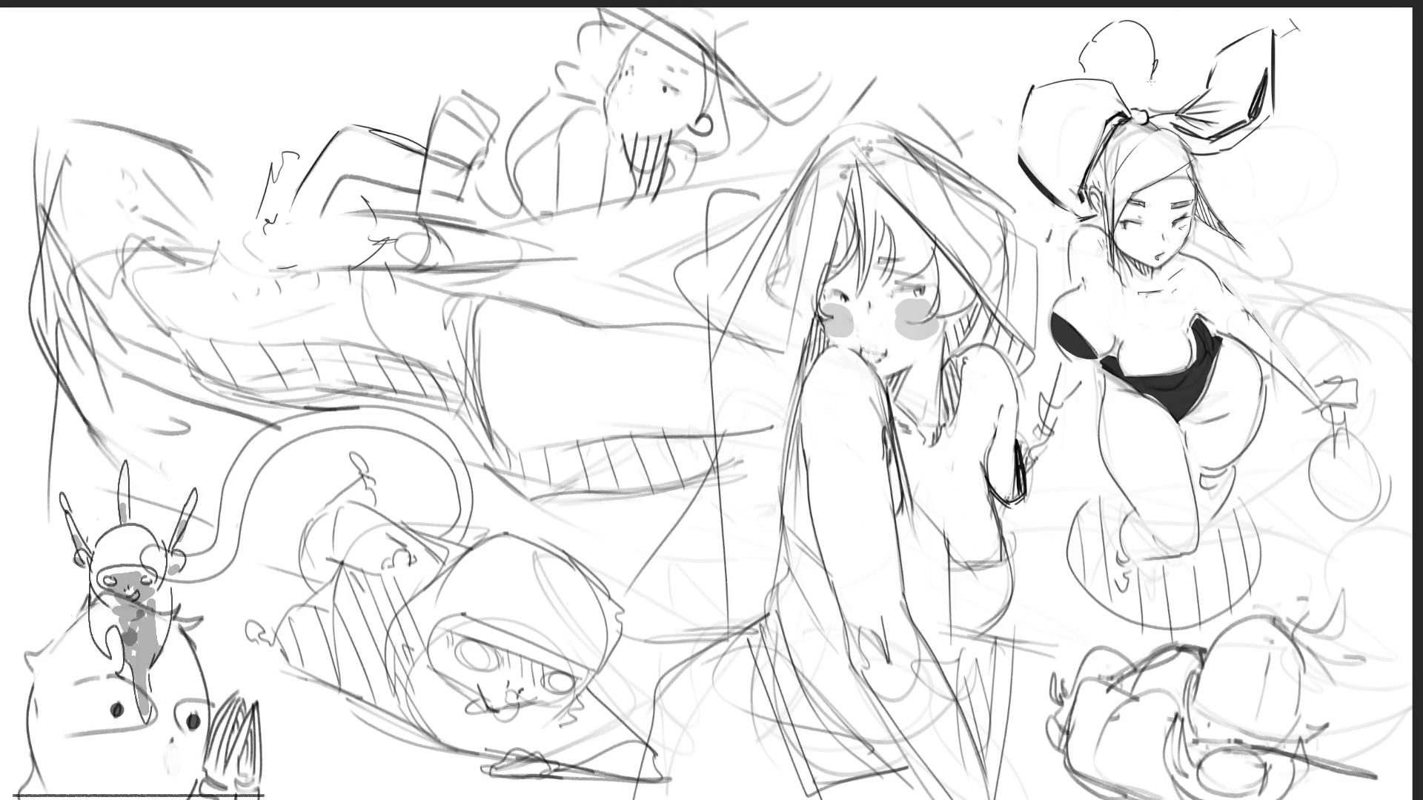
{"action": "key", "text": "ctrl+z"}
{"action": "key", "text": "ctrl+z"}
{"action": "key", "text": "ctrl+z"}
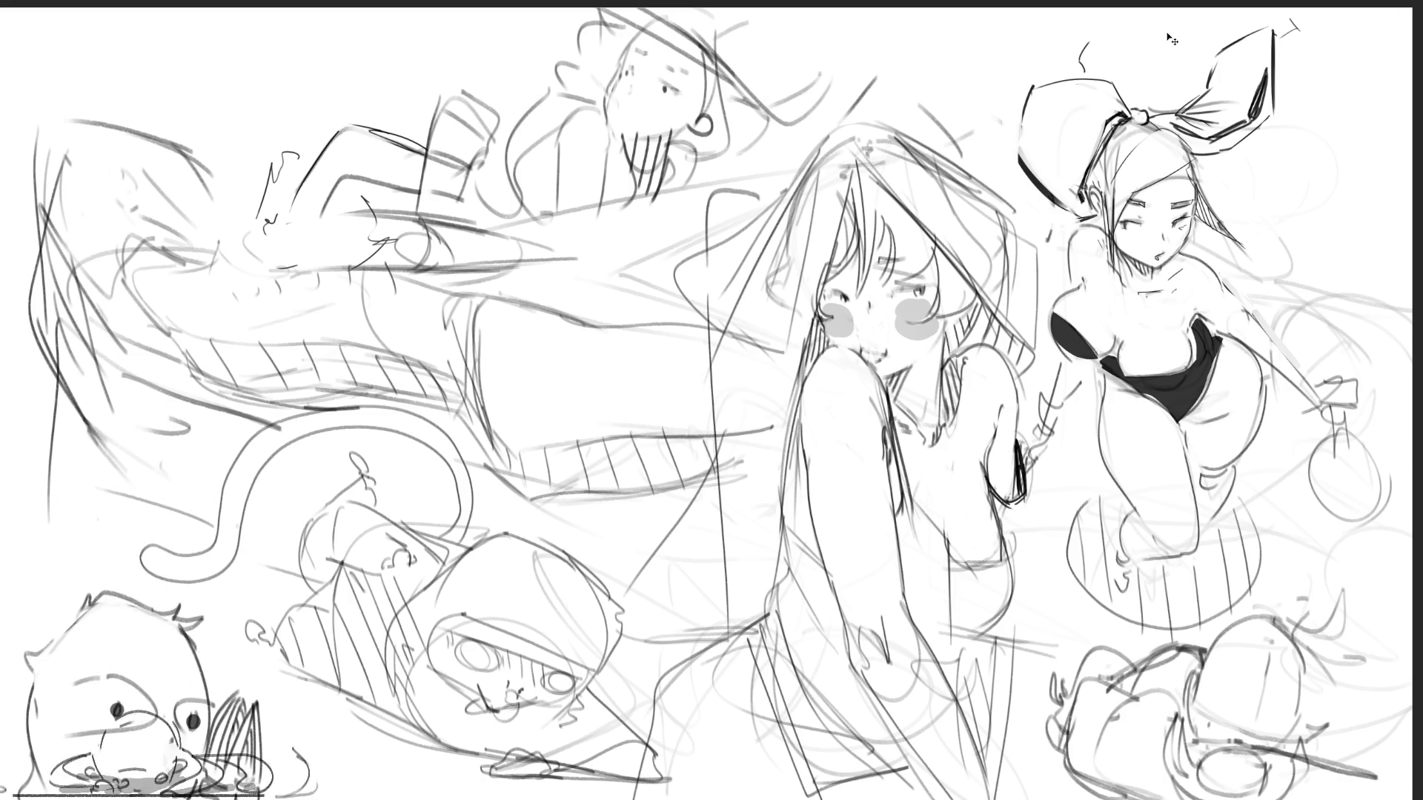
{"action": "mouse_move", "coordinate": [1090, 67]}
{"action": "left_mouse_down"}
{"action": "mouse_move", "coordinate": [1112, 21]}
{"action": "mouse_move", "coordinate": [1167, 24]}
{"action": "mouse_move", "coordinate": [1186, 70]}
{"action": "mouse_move", "coordinate": [1137, 107]}
{"action": "left_mouse_up"}
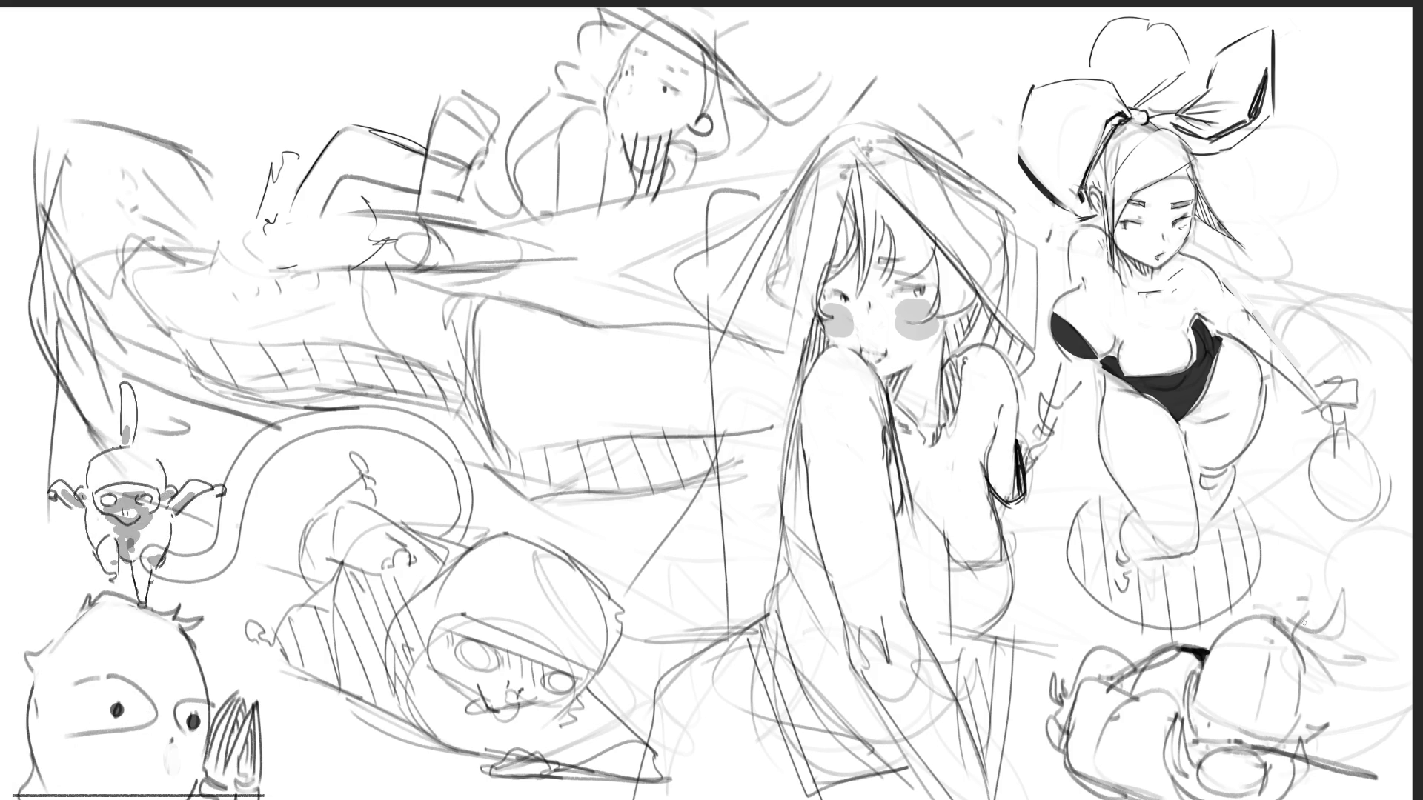
{"action": "mouse_move", "coordinate": [1274, 616]}
{"action": "left_mouse_down"}
{"action": "mouse_move", "coordinate": [1364, 627]}
{"action": "mouse_move", "coordinate": [1341, 643]}
{"action": "mouse_move", "coordinate": [1370, 656]}
{"action": "mouse_move", "coordinate": [1356, 707]}
{"action": "left_mouse_up"}
Fan dark spiky hair strokes out from the bottom-right head and darken its shading.
{"action": "left_click_drag", "start_coordinate": [1305, 649], "coordinate": [1351, 700]}
{"action": "left_click_drag", "start_coordinate": [1301, 640], "coordinate": [1338, 664]}
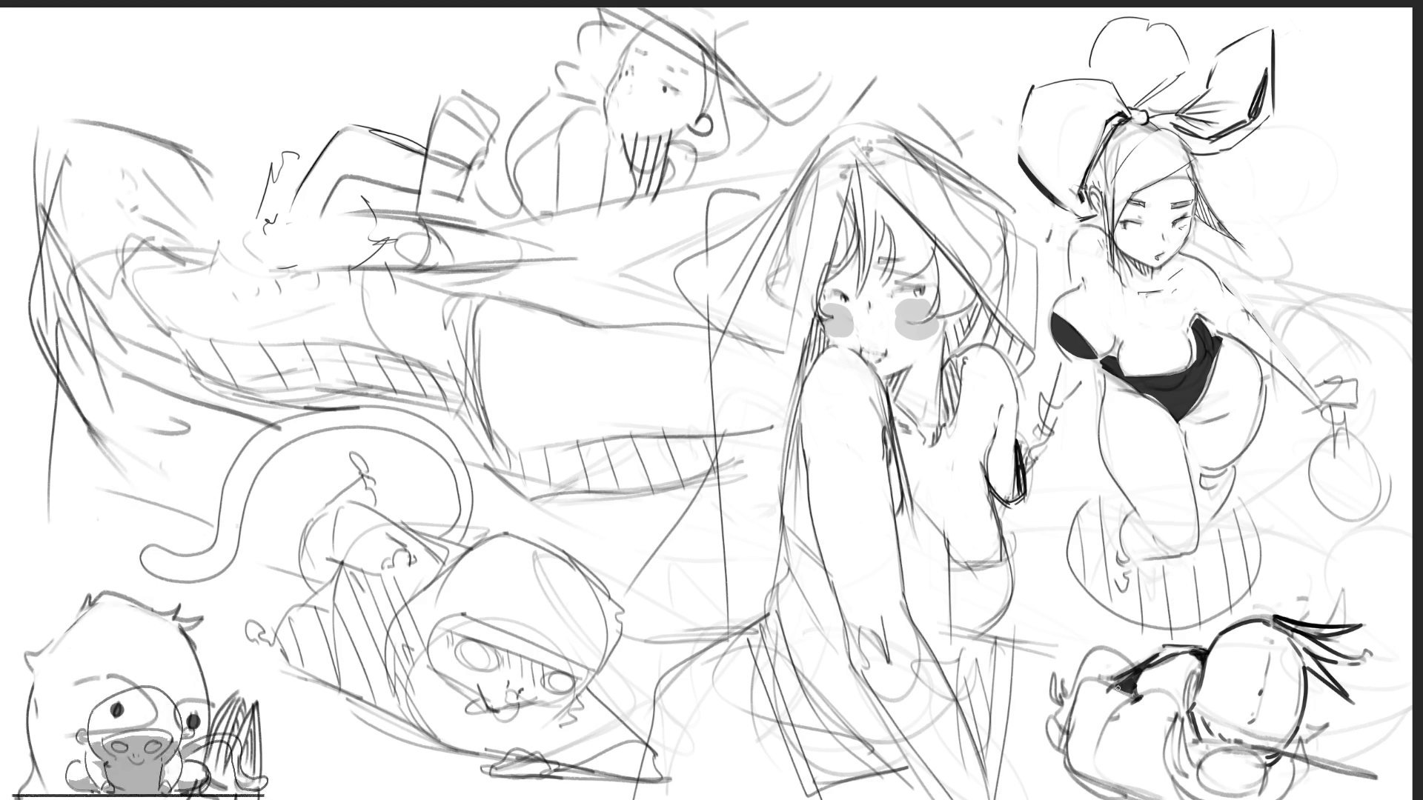
{"action": "left_click_drag", "start_coordinate": [1121, 685], "coordinate": [1112, 697]}
Thicken the bottom-right head's left and upper-left outlines with dark ink strokes.
{"action": "mouse_move", "coordinate": [1089, 759]}
{"action": "left_mouse_down"}
{"action": "mouse_move", "coordinate": [1096, 794]}
{"action": "mouse_move", "coordinate": [1147, 796]}
{"action": "left_mouse_up"}
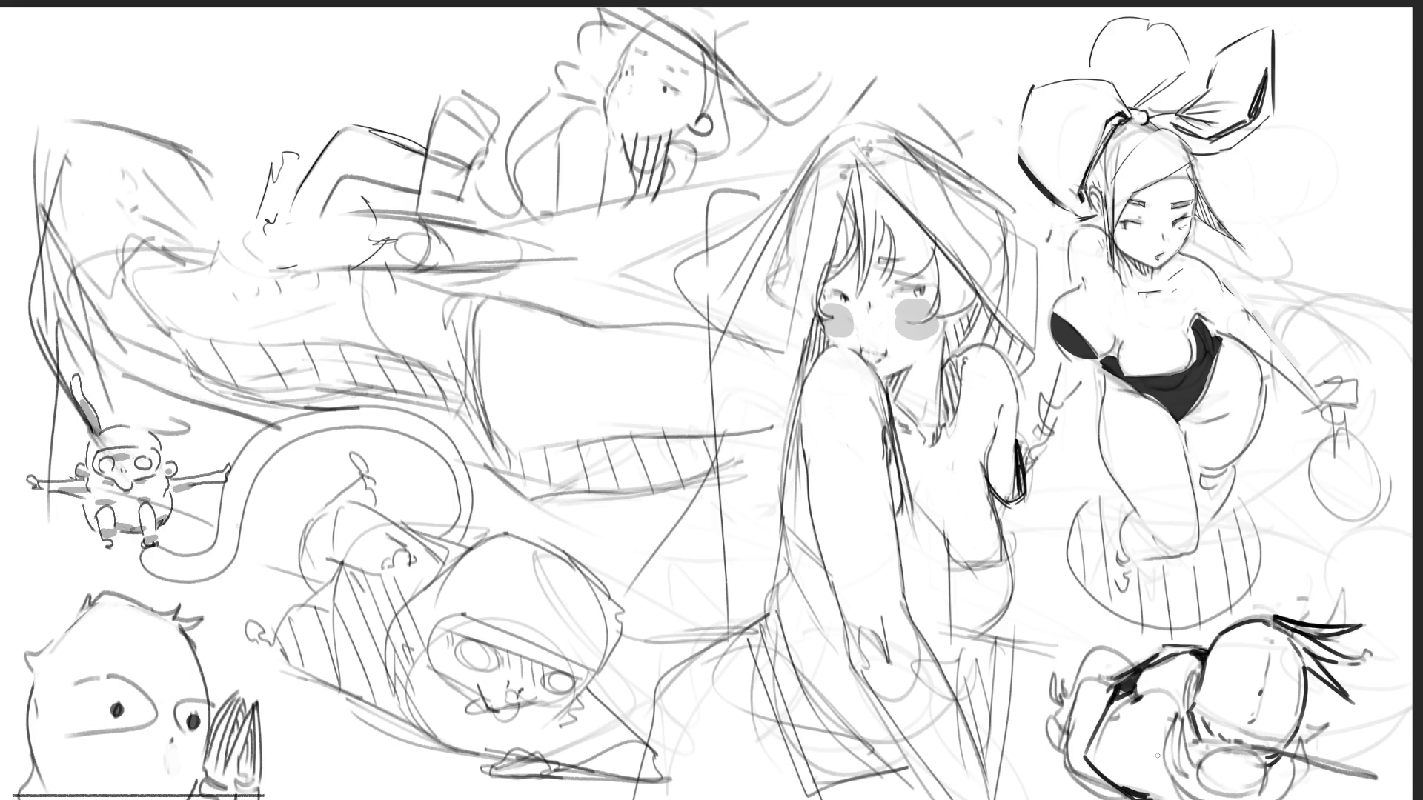
{"action": "left_click_drag", "start_coordinate": [1115, 697], "coordinate": [1091, 778]}
{"action": "mouse_move", "coordinate": [1098, 728]}
{"action": "left_mouse_down"}
{"action": "mouse_move", "coordinate": [1091, 781]}
{"action": "mouse_move", "coordinate": [1099, 760]}
{"action": "left_mouse_up"}
{"action": "left_click_drag", "start_coordinate": [1100, 767], "coordinate": [1108, 779]}
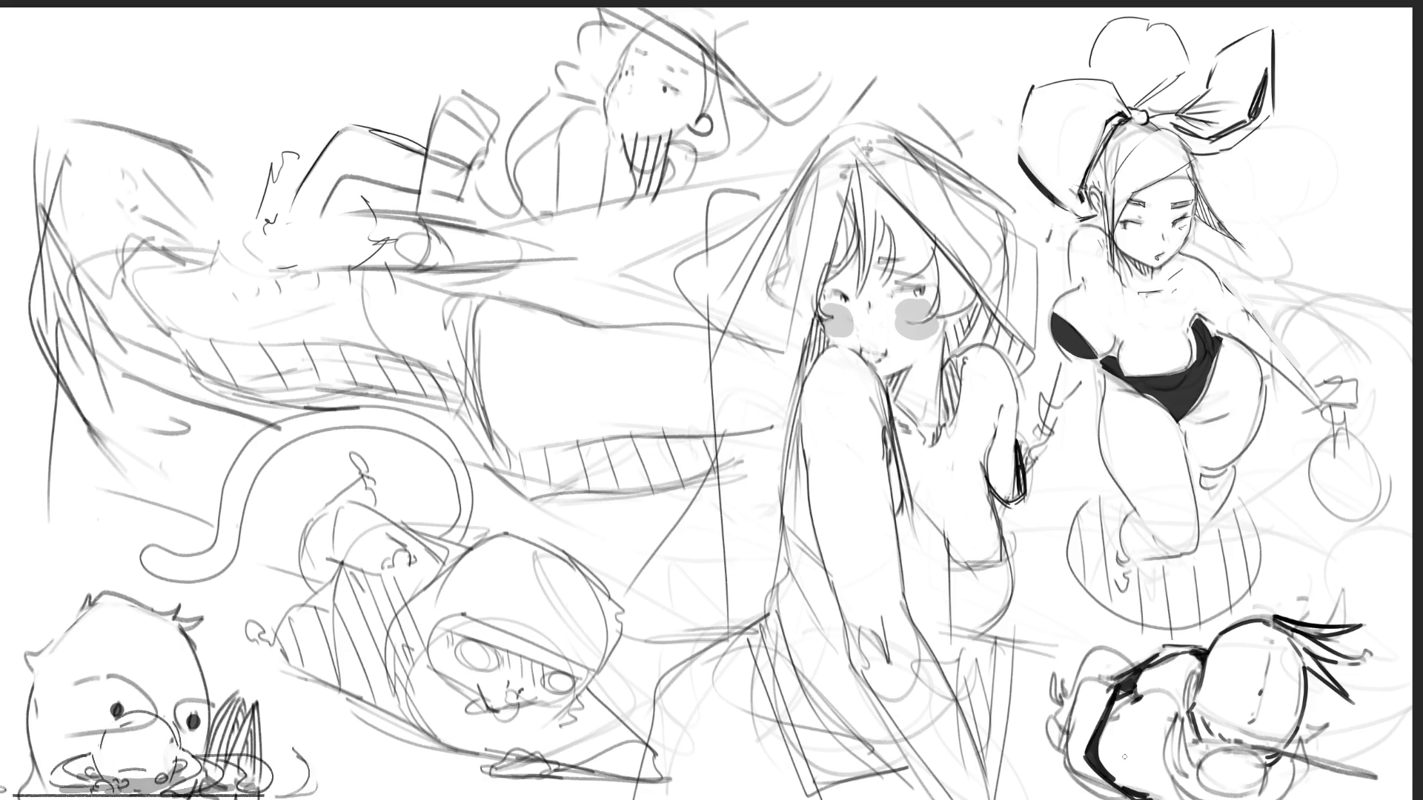
{"action": "mouse_move", "coordinate": [1104, 666]}
{"action": "left_mouse_down"}
{"action": "mouse_move", "coordinate": [1073, 695]}
{"action": "mouse_move", "coordinate": [1100, 681]}
{"action": "mouse_move", "coordinate": [1060, 774]}
{"action": "mouse_move", "coordinate": [1132, 799]}
{"action": "left_mouse_up"}
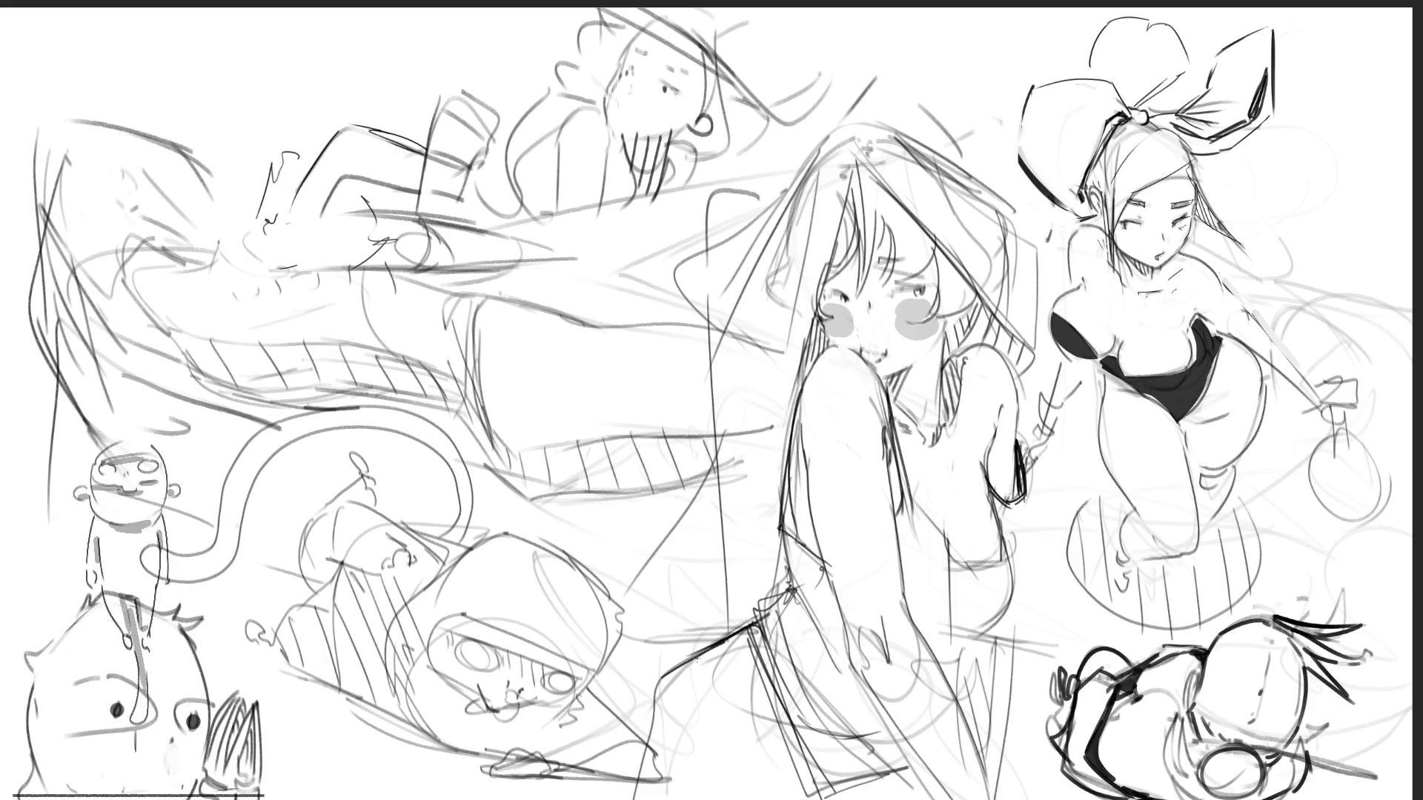
{"action": "left_click_drag", "start_coordinate": [652, 704], "coordinate": [622, 445]}
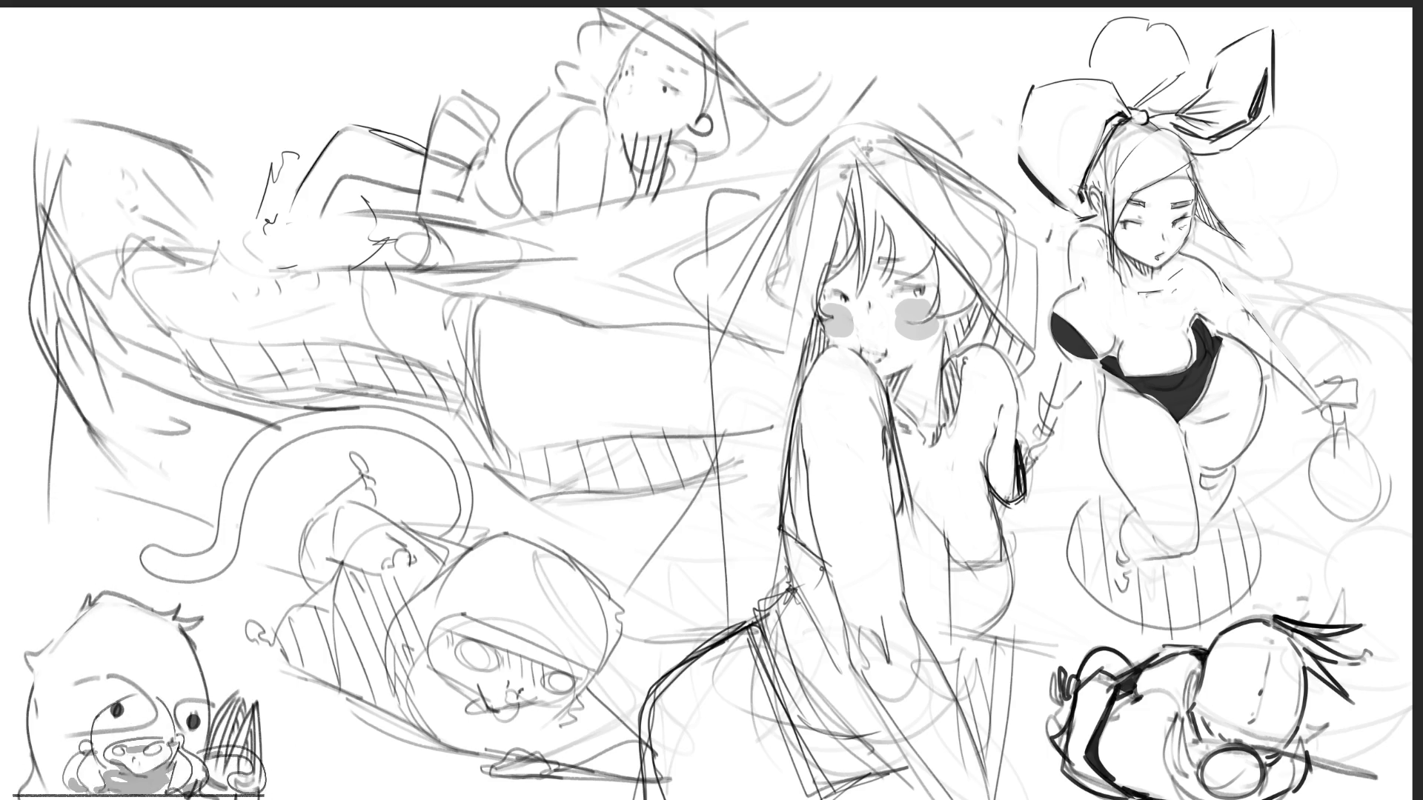
Sketch a hand at the central figure's hip and its side line, undoing and redrawing the longer side strokes.
{"action": "left_click_drag", "start_coordinate": [845, 590], "coordinate": [882, 636]}
{"action": "left_click_drag", "start_coordinate": [889, 544], "coordinate": [952, 708]}
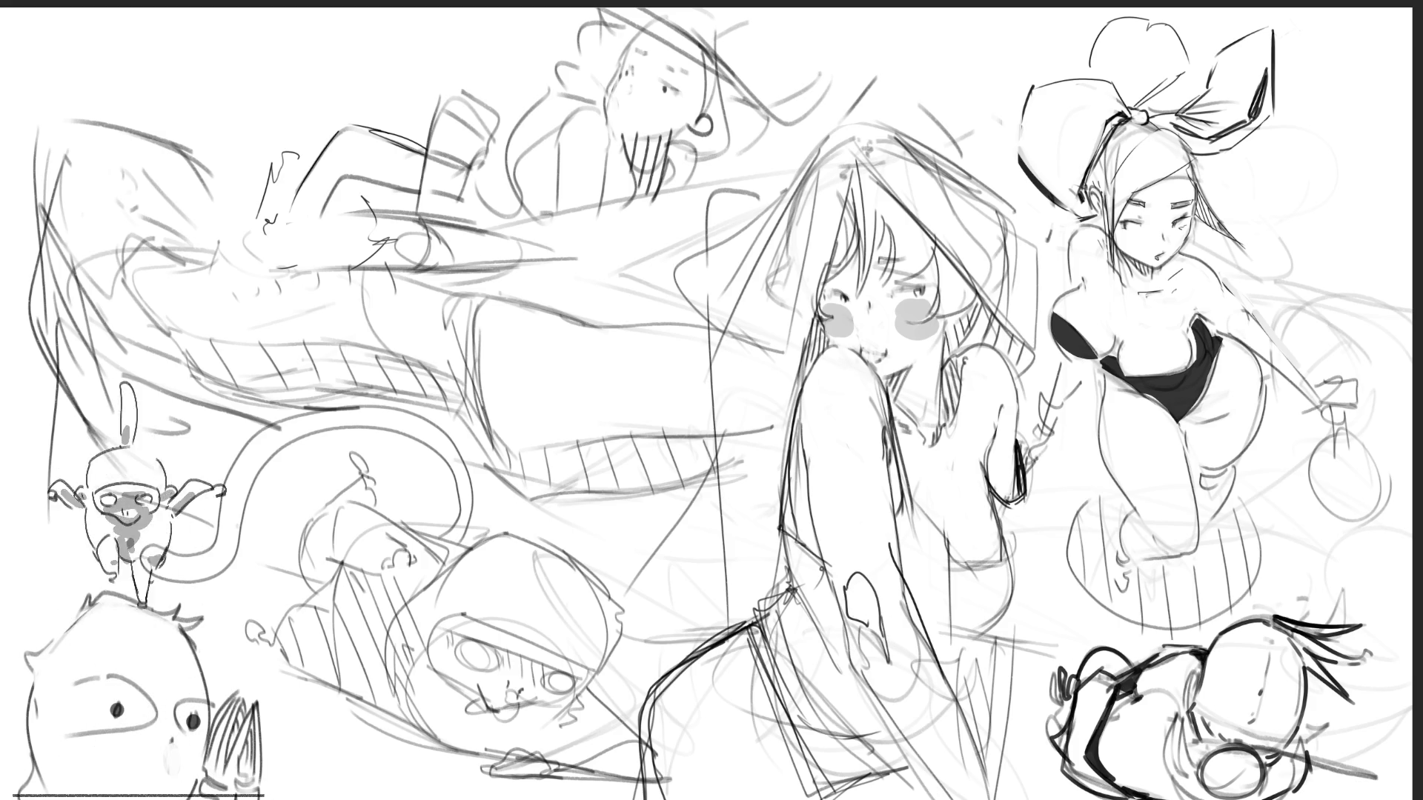
{"action": "left_click_drag", "start_coordinate": [830, 594], "coordinate": [964, 799]}
{"action": "key", "text": "ctrl+z"}
{"action": "mouse_move", "coordinate": [829, 591]}
{"action": "left_mouse_down"}
{"action": "mouse_move", "coordinate": [862, 671]}
{"action": "mouse_move", "coordinate": [963, 799]}
{"action": "left_mouse_up"}
{"action": "key", "text": "ctrl+z"}
{"action": "mouse_move", "coordinate": [827, 578]}
{"action": "left_mouse_down"}
{"action": "mouse_move", "coordinate": [843, 634]}
{"action": "mouse_move", "coordinate": [963, 798]}
{"action": "left_mouse_up"}
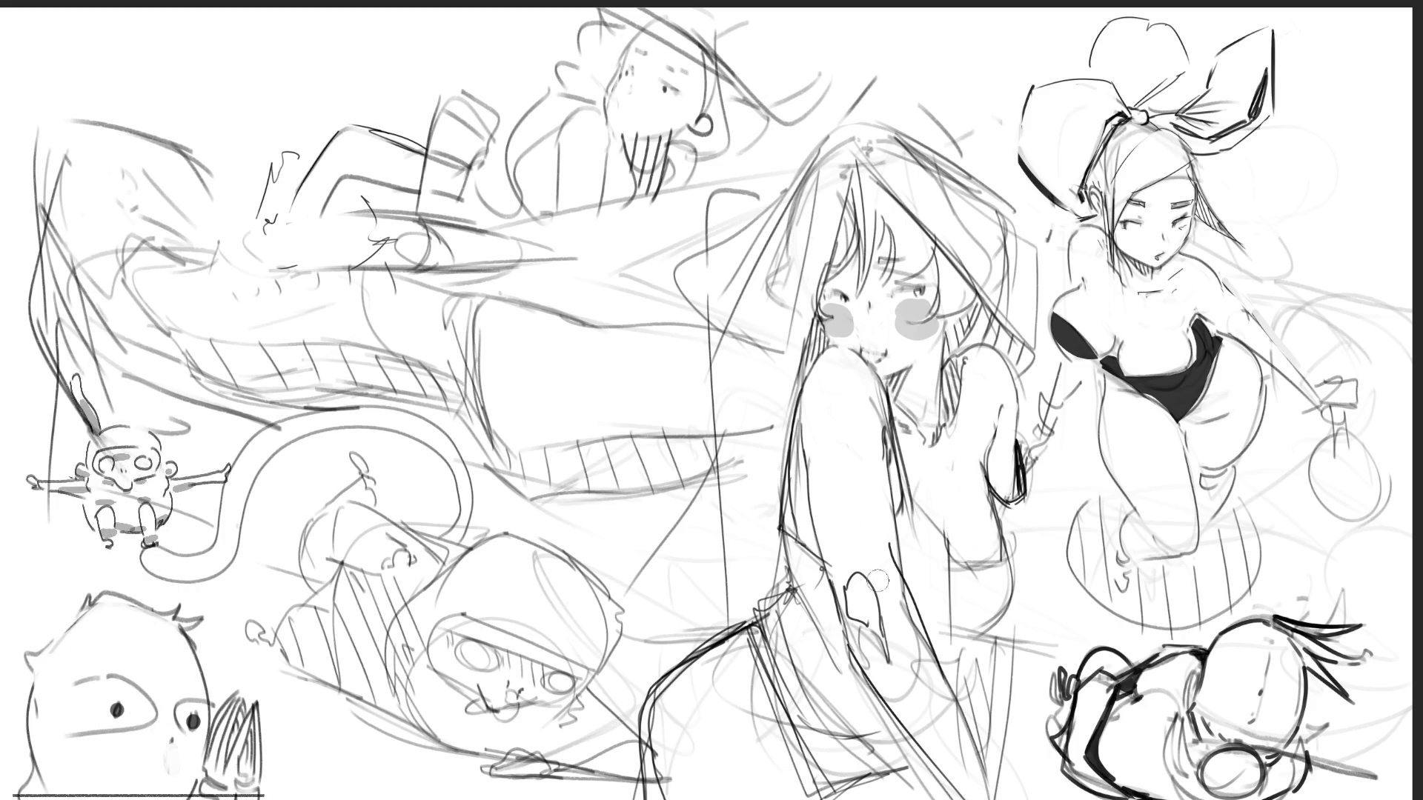
{"action": "key", "text": "ctrl+z"}
{"action": "key", "text": "ctrl+z"}
{"action": "key", "text": "ctrl+z"}
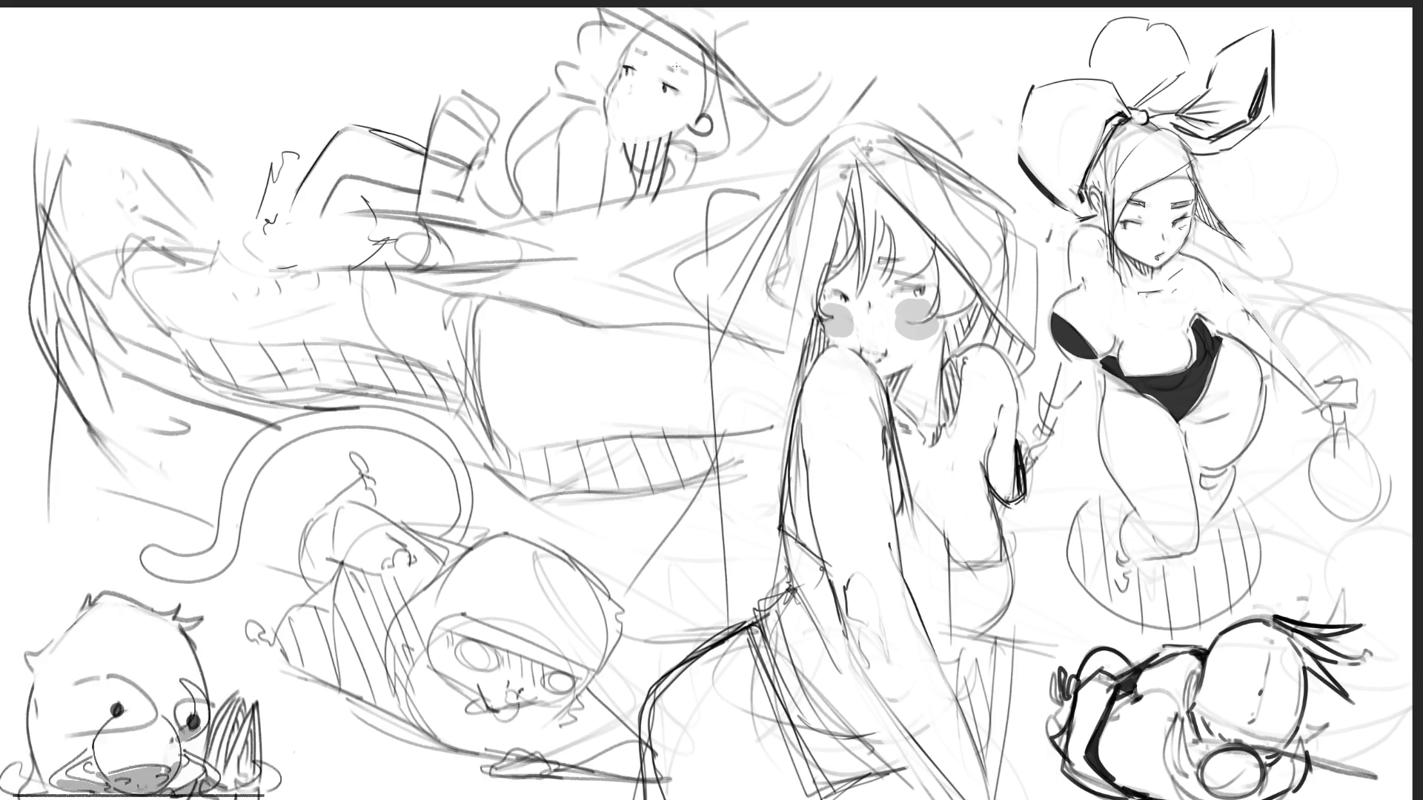
Ink the top figure's face outline, chin, neck and shoulder curve.
{"action": "mouse_move", "coordinate": [623, 77]}
{"action": "left_mouse_down"}
{"action": "mouse_move", "coordinate": [606, 111]}
{"action": "mouse_move", "coordinate": [622, 136]}
{"action": "left_mouse_up"}
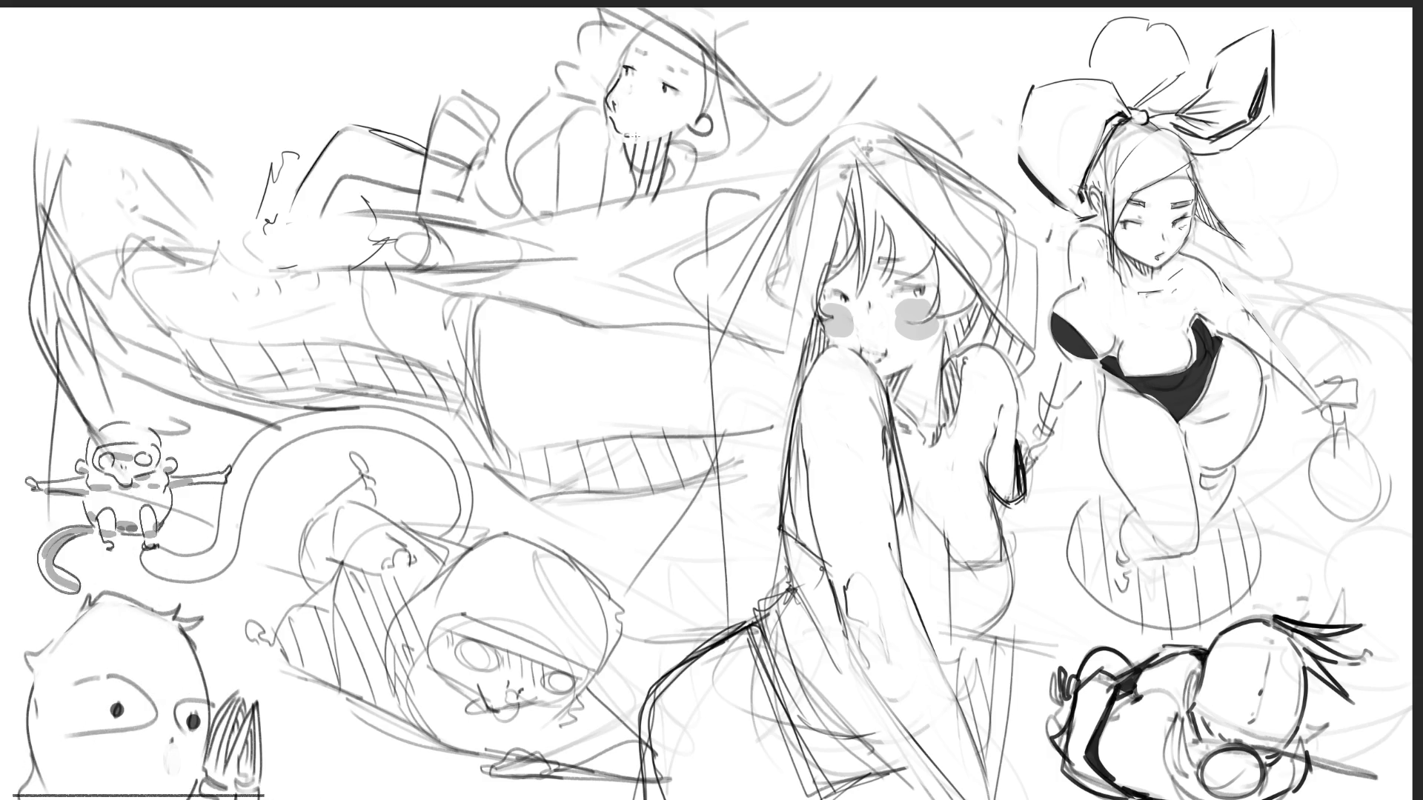
{"action": "left_click_drag", "start_coordinate": [621, 133], "coordinate": [661, 141]}
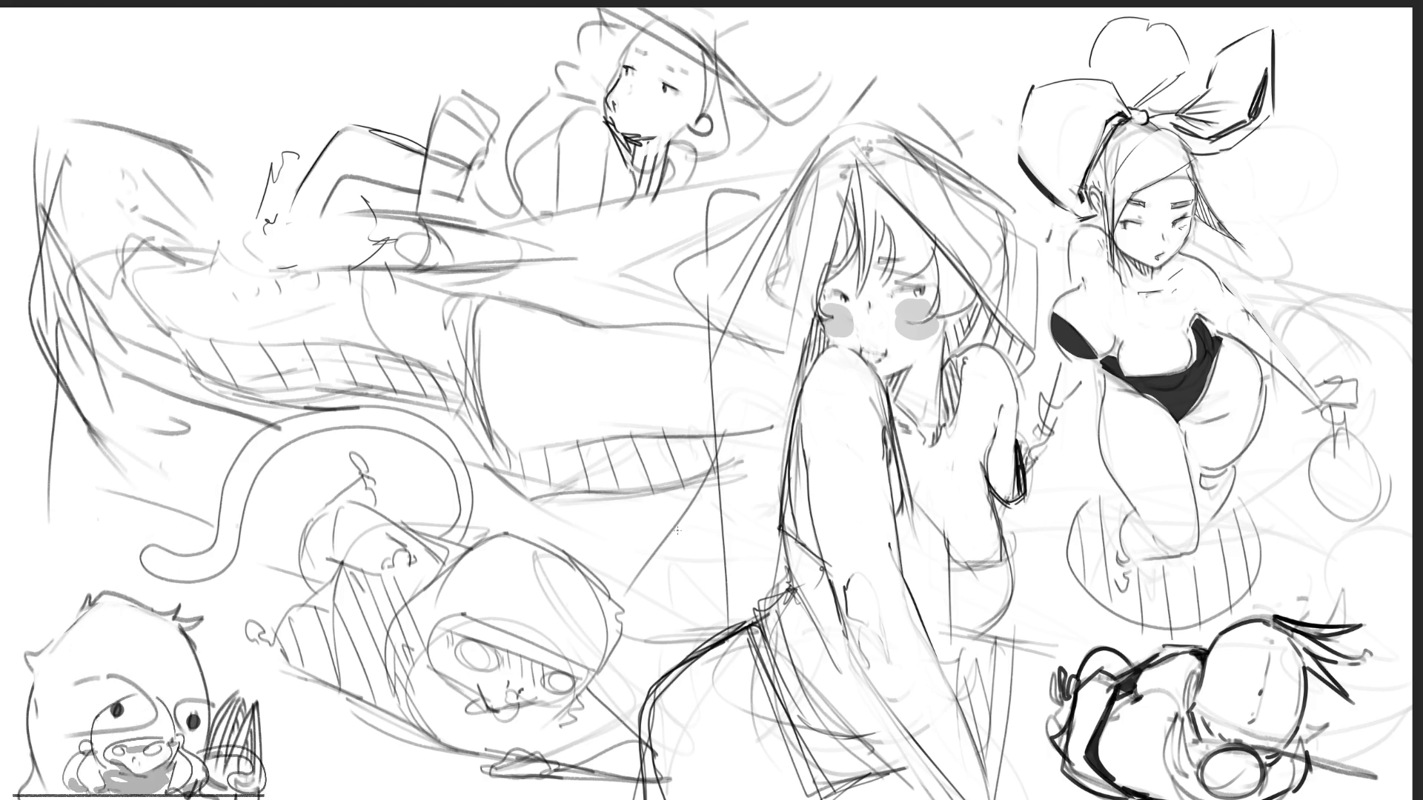
{"action": "left_click_drag", "start_coordinate": [560, 125], "coordinate": [517, 211]}
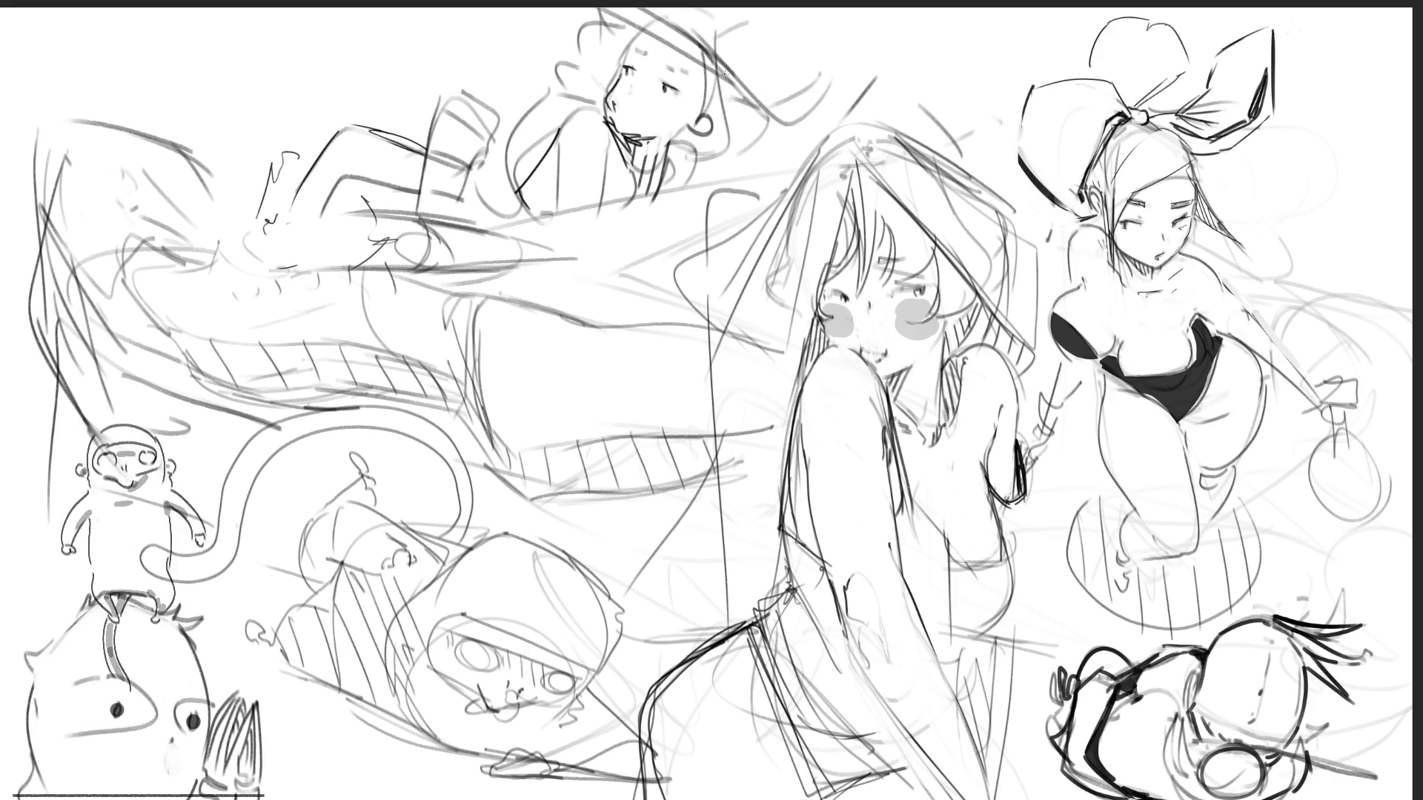
{"action": "mouse_move", "coordinate": [559, 125]}
{"action": "left_mouse_down"}
{"action": "mouse_move", "coordinate": [607, 104]}
{"action": "mouse_move", "coordinate": [601, 158]}
{"action": "left_mouse_up"}
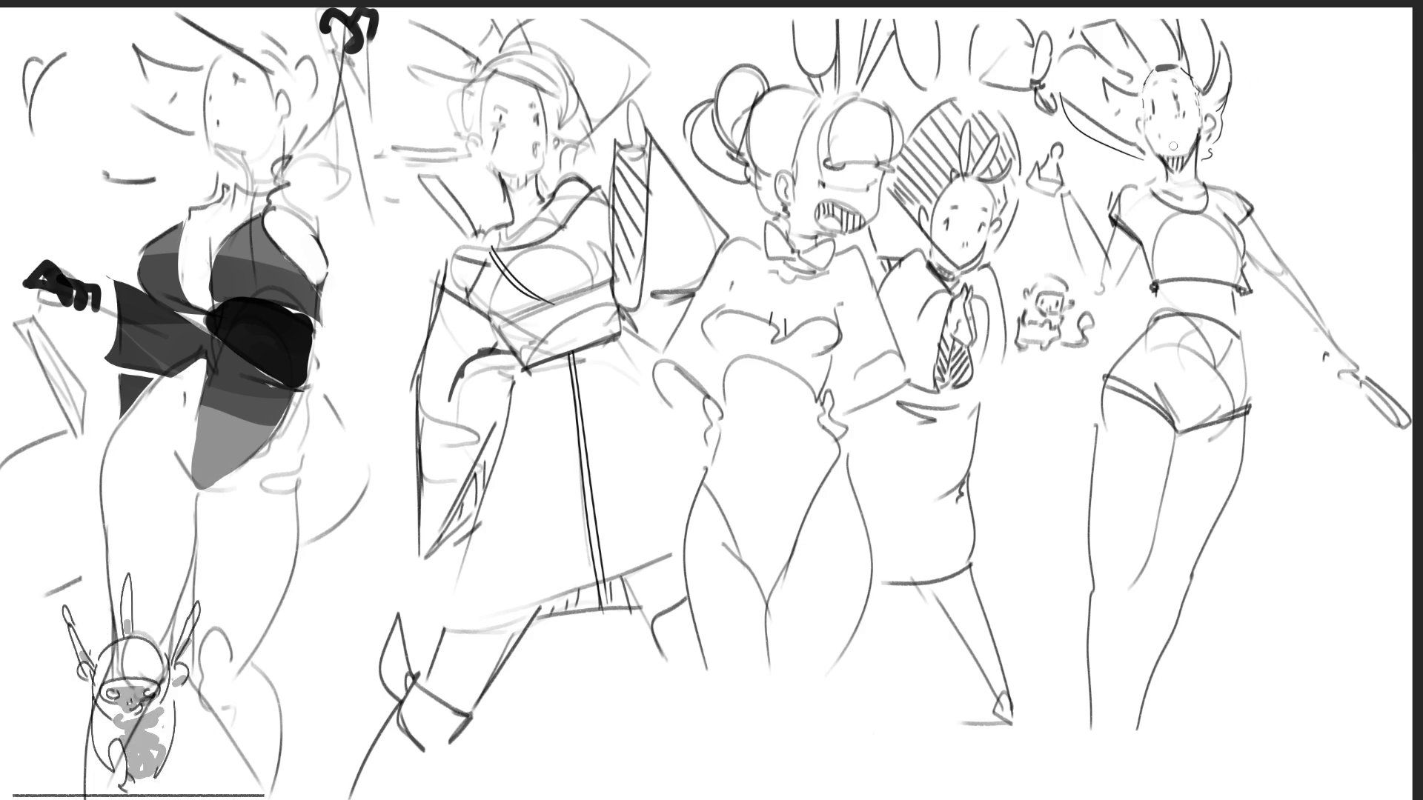
Enlarge the brush with ] and draw a small mouth on the right figure's face, then undo it.
{"action": "key", "text": "]"}
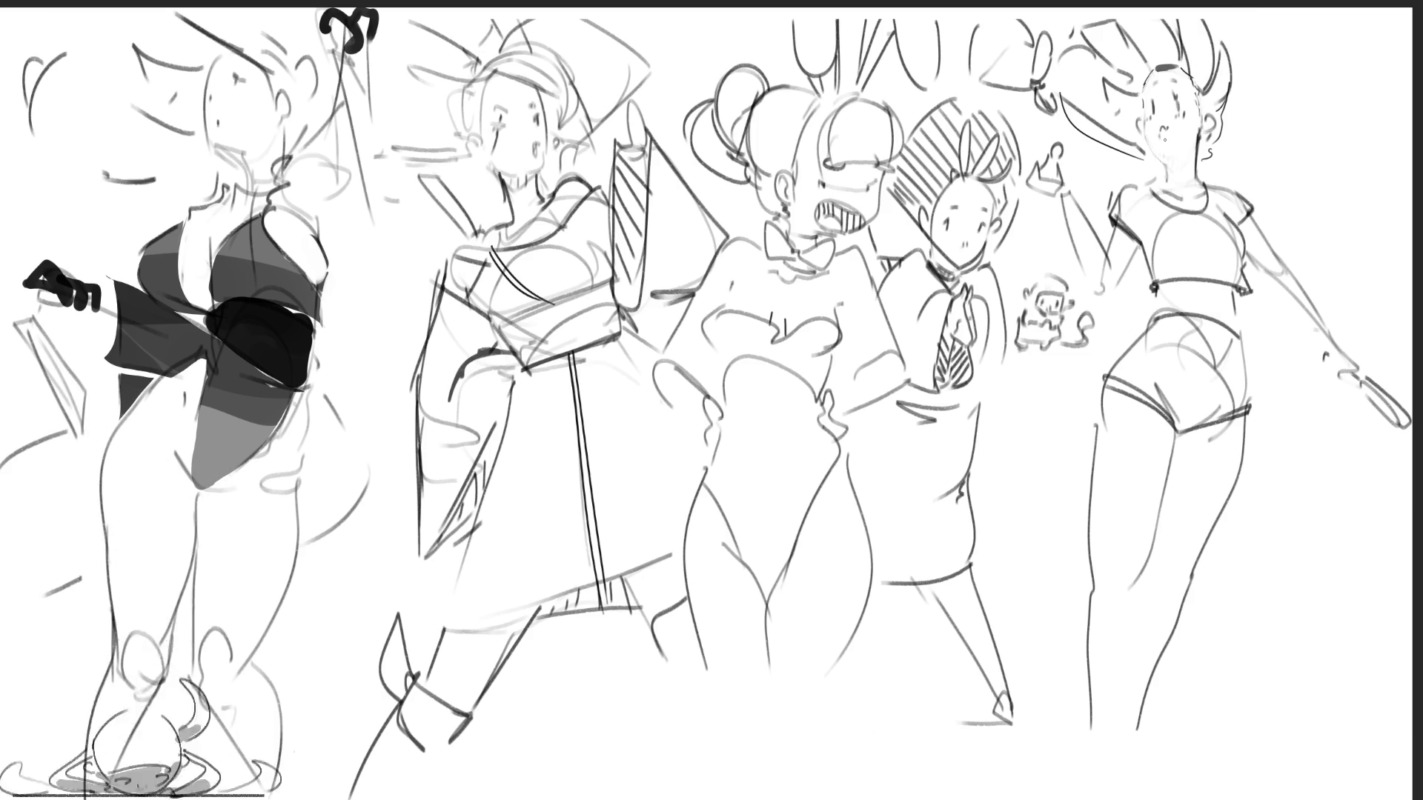
{"action": "mouse_move", "coordinate": [1160, 129]}
{"action": "left_mouse_down"}
{"action": "mouse_move", "coordinate": [1149, 146]}
{"action": "mouse_move", "coordinate": [1163, 165]}
{"action": "left_mouse_up"}
{"action": "key", "text": "ctrl+z"}
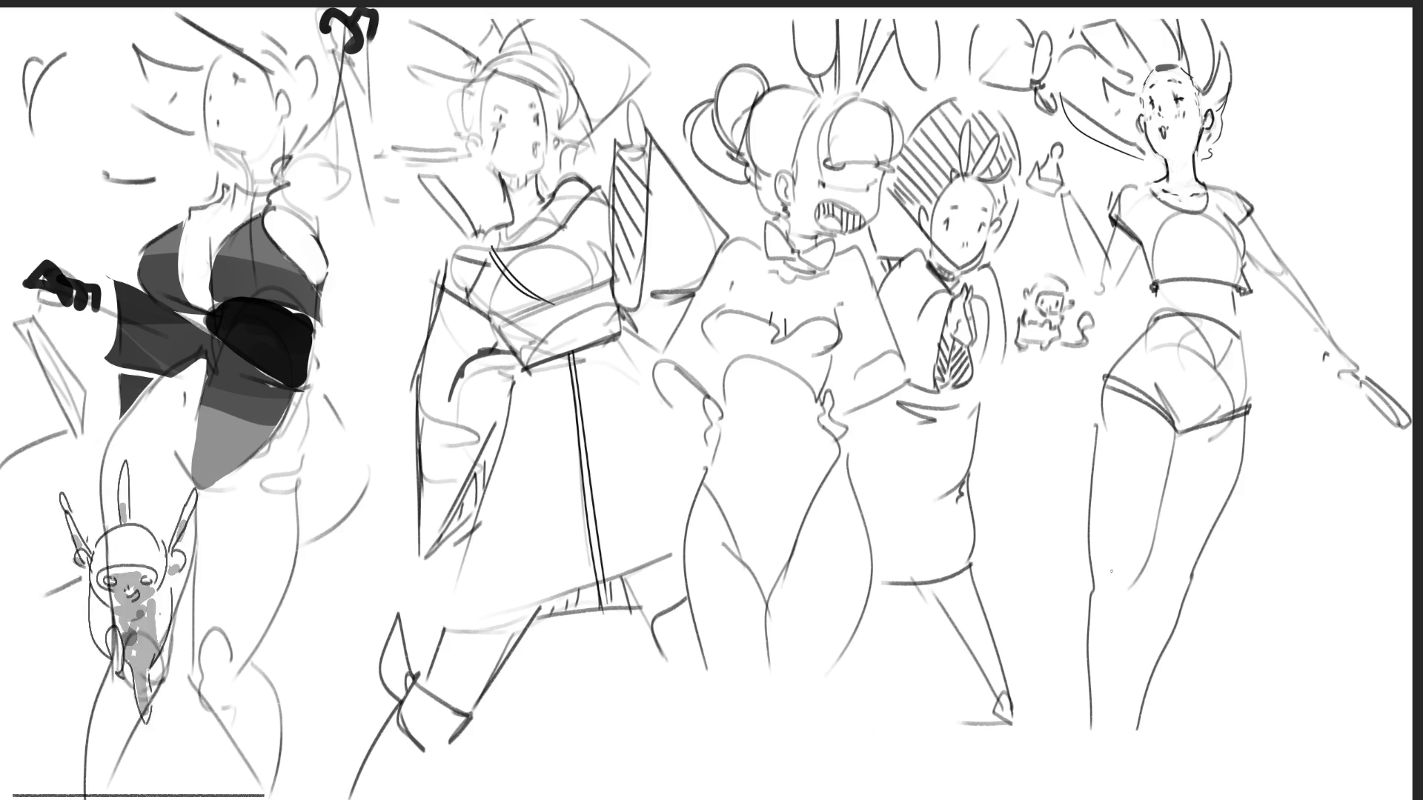
Sketch the right figure's knees and both edges of its lower legs.
{"action": "left_click_drag", "start_coordinate": [1120, 569], "coordinate": [1120, 609]}
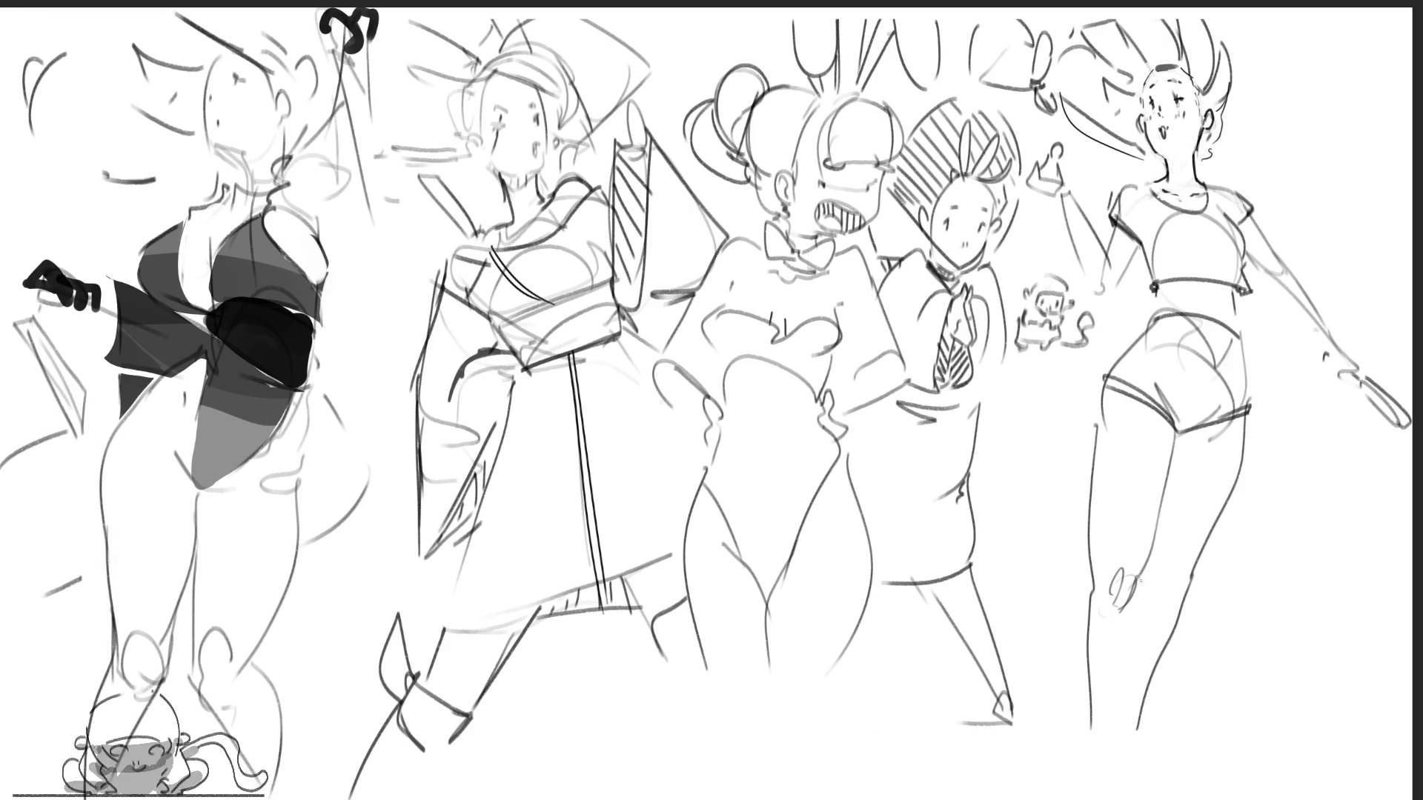
{"action": "left_click_drag", "start_coordinate": [1088, 614], "coordinate": [1094, 799]}
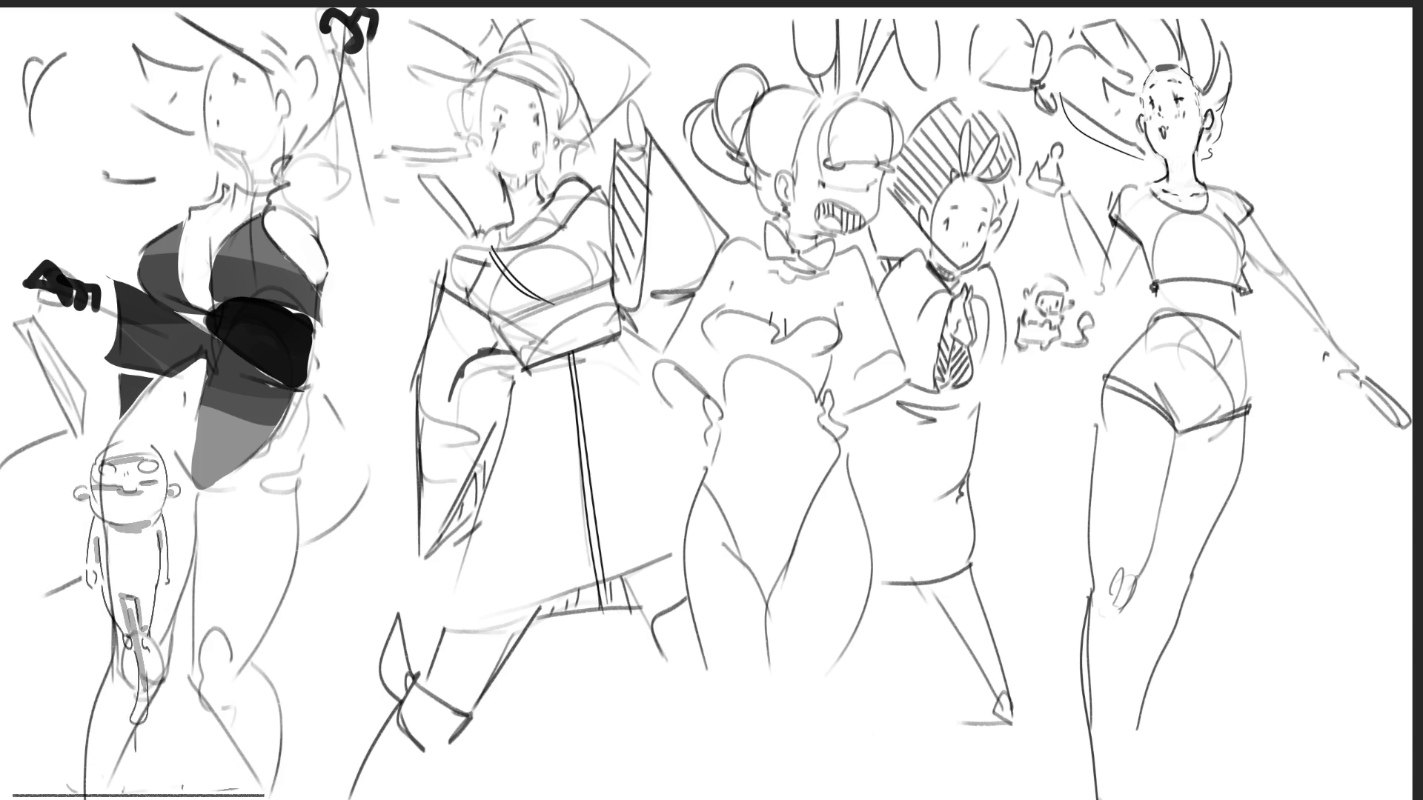
{"action": "left_click_drag", "start_coordinate": [1128, 611], "coordinate": [1099, 799]}
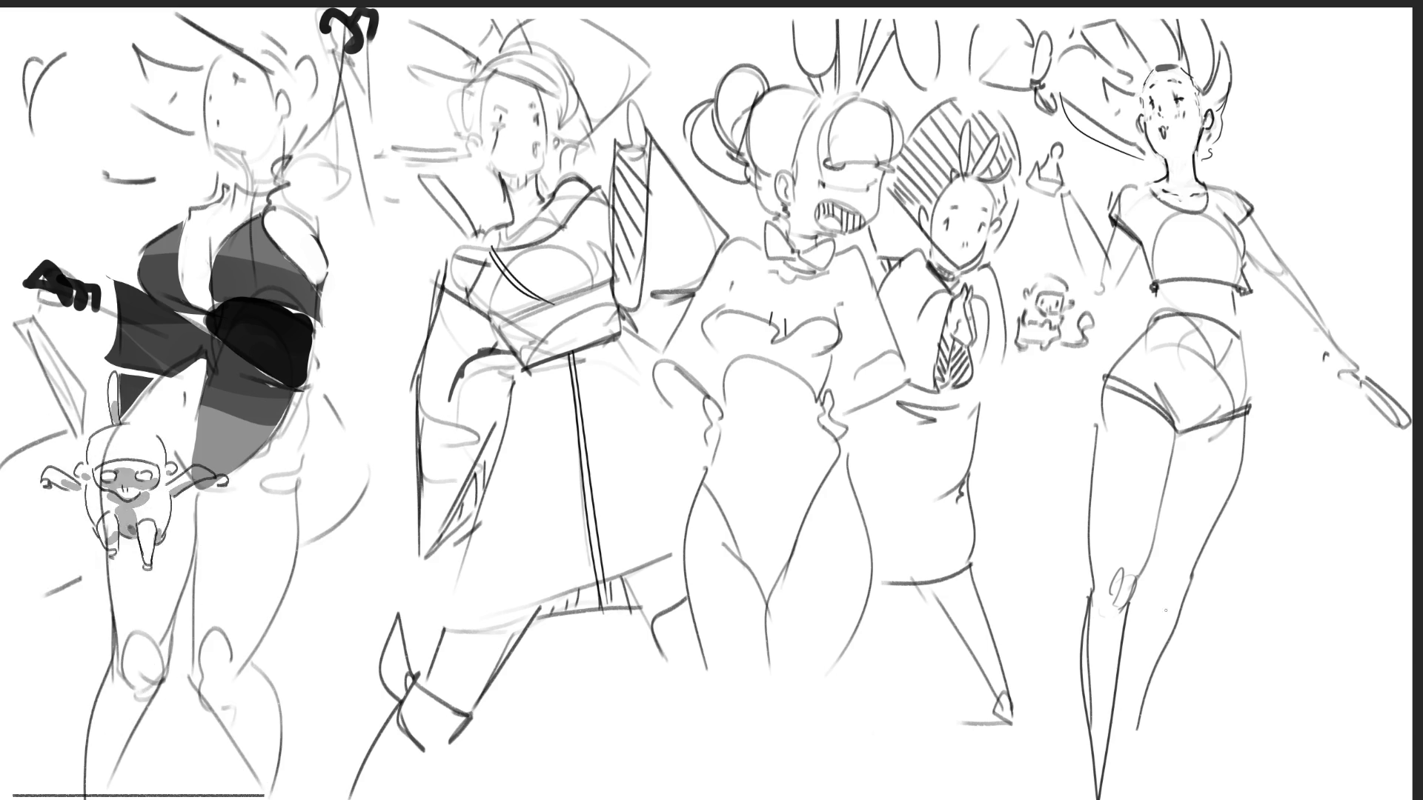
{"action": "mouse_move", "coordinate": [1153, 558]}
{"action": "left_mouse_down"}
{"action": "mouse_move", "coordinate": [1175, 593]}
{"action": "mouse_move", "coordinate": [1149, 614]}
{"action": "mouse_move", "coordinate": [1141, 670]}
{"action": "mouse_move", "coordinate": [1183, 616]}
{"action": "left_mouse_up"}
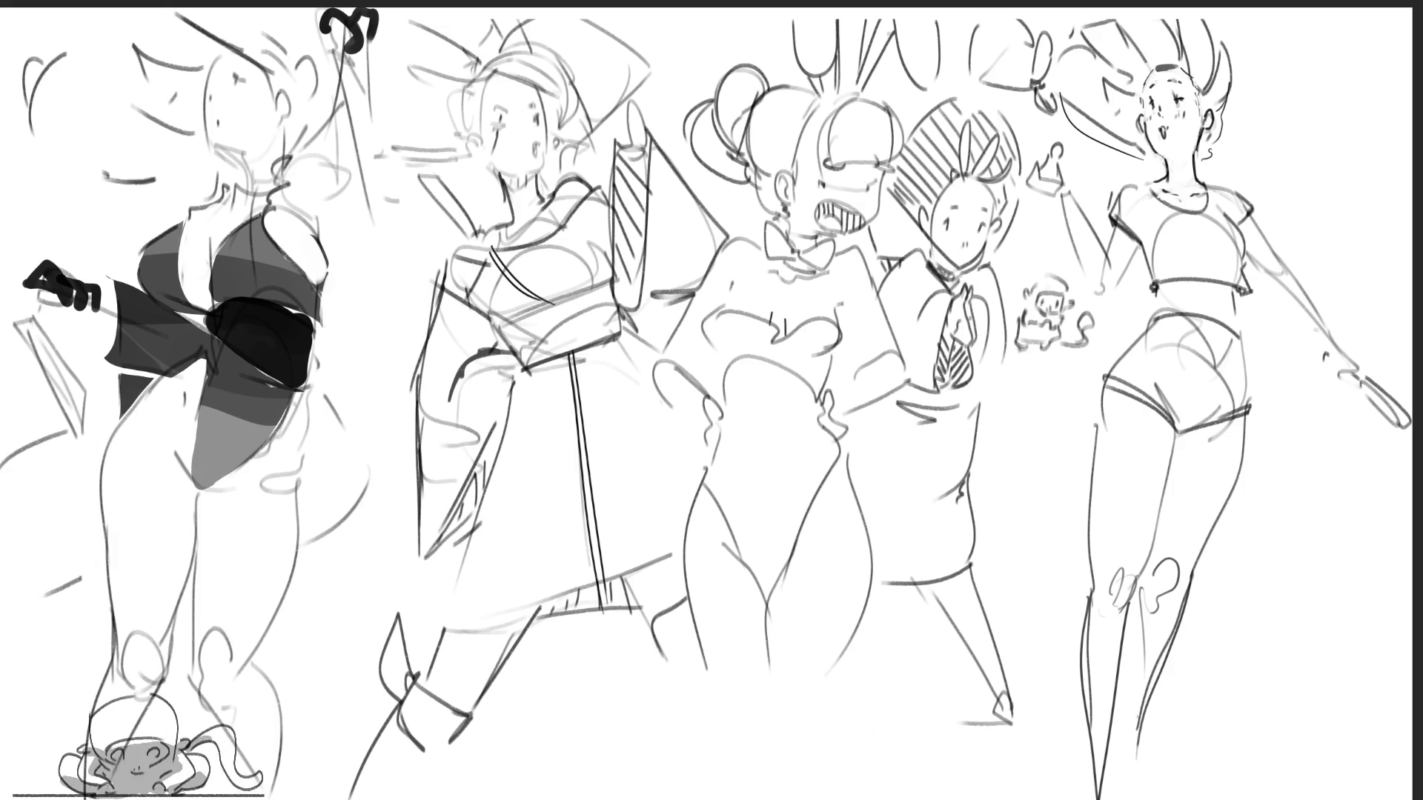
{"action": "left_click_drag", "start_coordinate": [1141, 747], "coordinate": [1139, 785]}
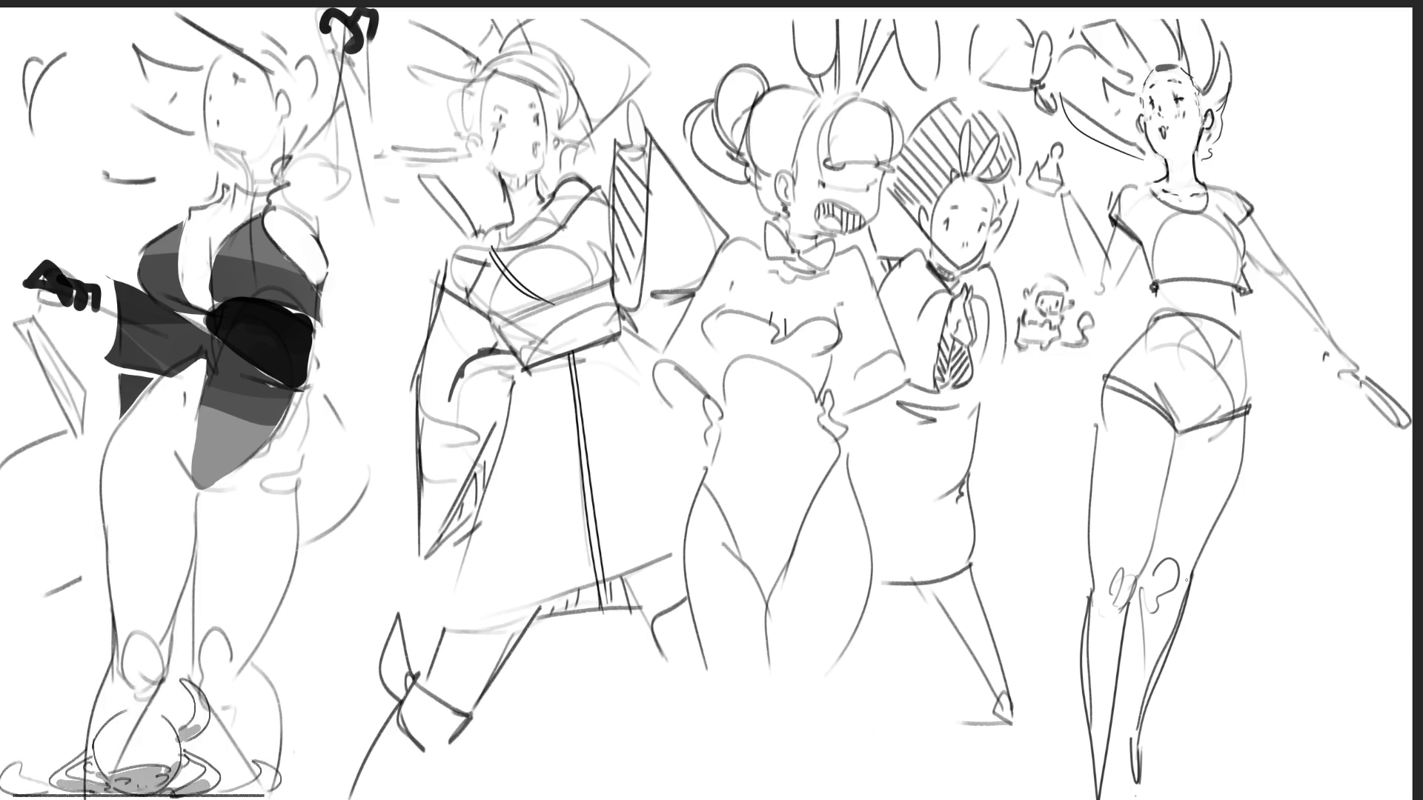
Draw a heeled shoe on the fourth figure's foot, then undo the last shoe strokes.
{"action": "mouse_move", "coordinate": [989, 699]}
{"action": "left_mouse_down"}
{"action": "mouse_move", "coordinate": [1005, 677]}
{"action": "mouse_move", "coordinate": [1013, 697]}
{"action": "mouse_move", "coordinate": [996, 728]}
{"action": "left_mouse_up"}
{"action": "left_click_drag", "start_coordinate": [993, 730], "coordinate": [1038, 725]}
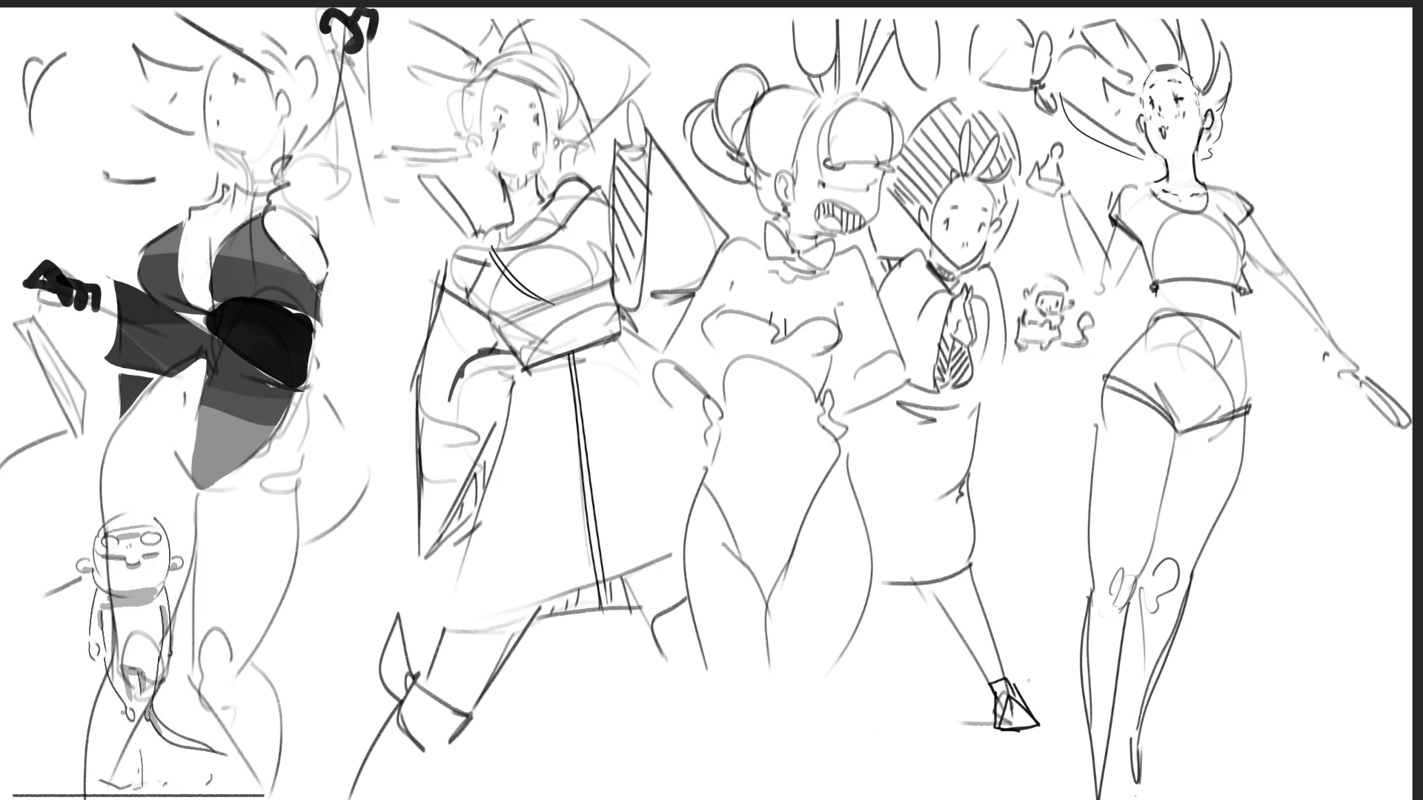
{"action": "key", "text": "ctrl+z"}
{"action": "key", "text": "ctrl+z"}
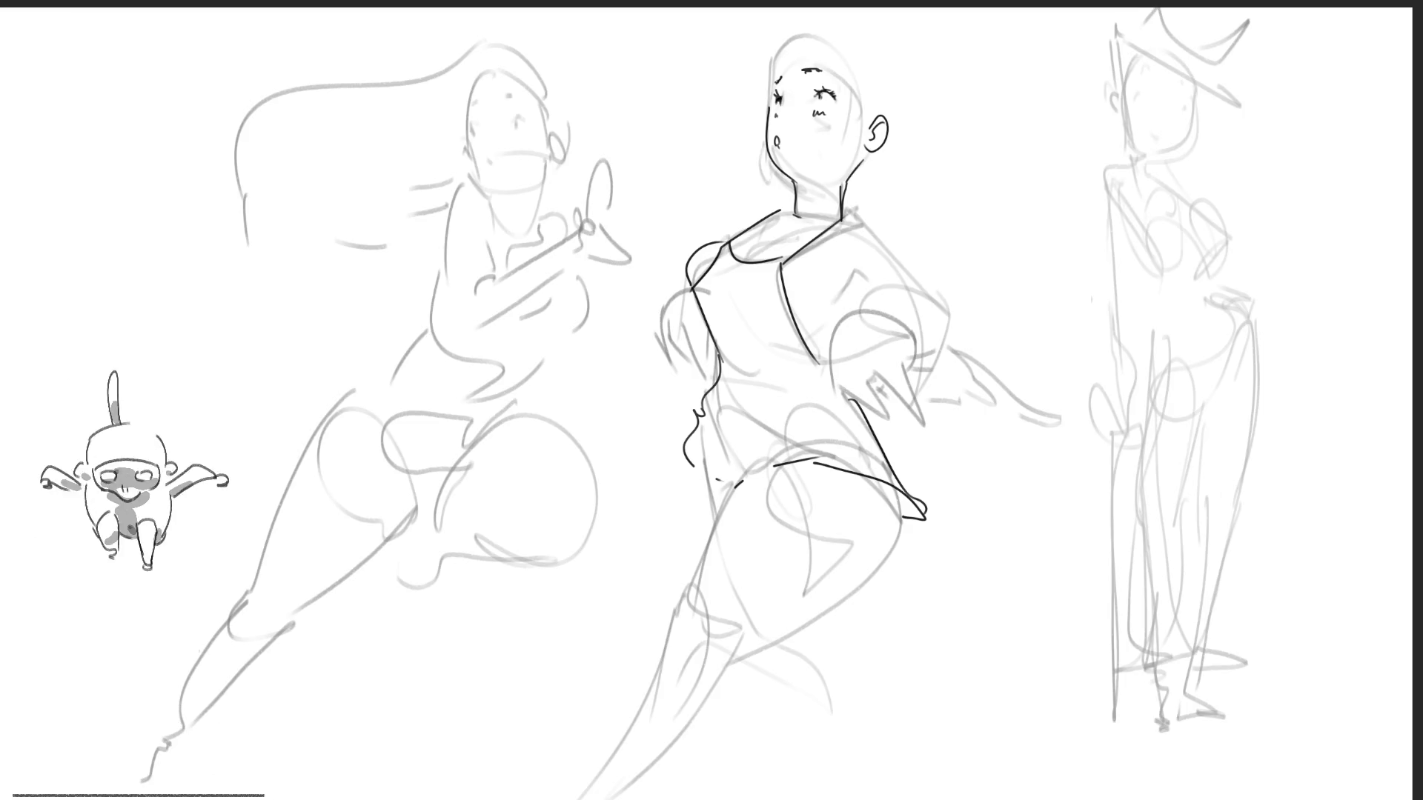
Erase the dark lines off the middle figure, then with a fine brush ink a small arc on the right face.
{"action": "mouse_move", "coordinate": [640, 282]}
{"action": "left_mouse_down"}
{"action": "mouse_move", "coordinate": [852, 143]}
{"action": "mouse_move", "coordinate": [905, 318]}
{"action": "mouse_move", "coordinate": [786, 533]}
{"action": "mouse_move", "coordinate": [787, 146]}
{"action": "mouse_move", "coordinate": [786, 178]}
{"action": "mouse_move", "coordinate": [829, 39]}
{"action": "left_mouse_up"}
{"action": "key", "text": "e"}
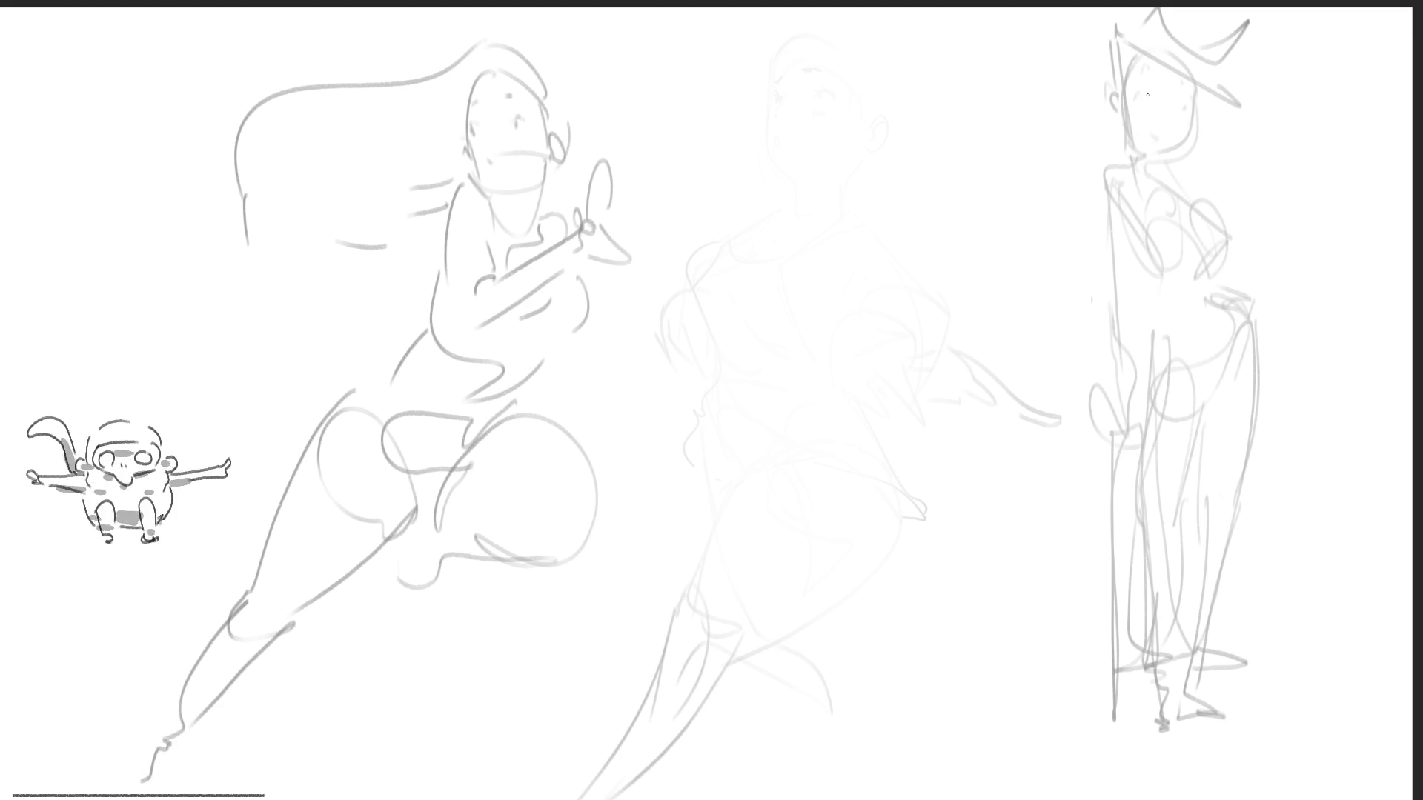
{"action": "left_click_drag", "start_coordinate": [1146, 91], "coordinate": [1144, 100]}
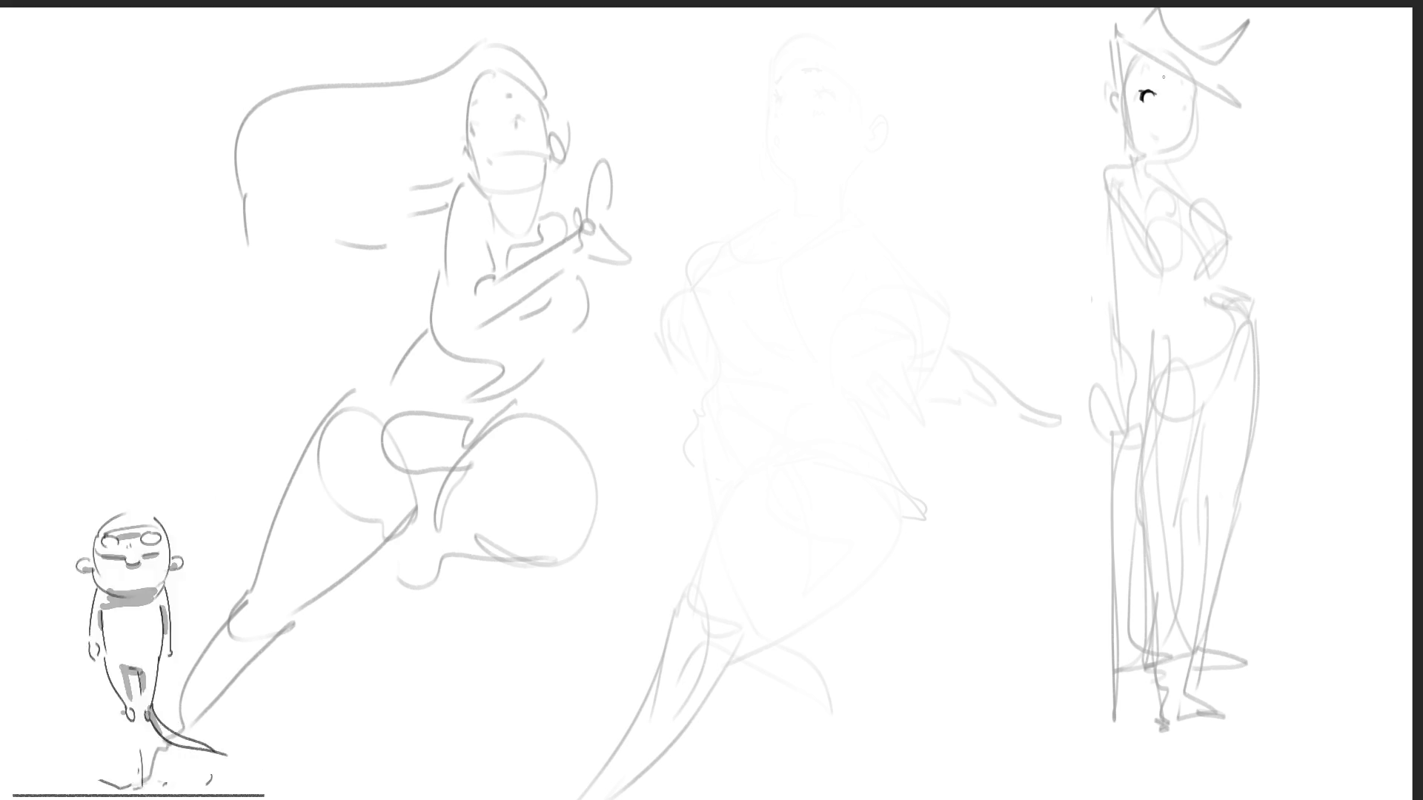
Redraw the right figure's eye and ink its ear, face contour and neck.
{"action": "key", "text": "ctrl+z"}
{"action": "mouse_move", "coordinate": [1148, 90]}
{"action": "left_mouse_down"}
{"action": "mouse_move", "coordinate": [1190, 94]}
{"action": "mouse_move", "coordinate": [1186, 108]}
{"action": "left_mouse_up"}
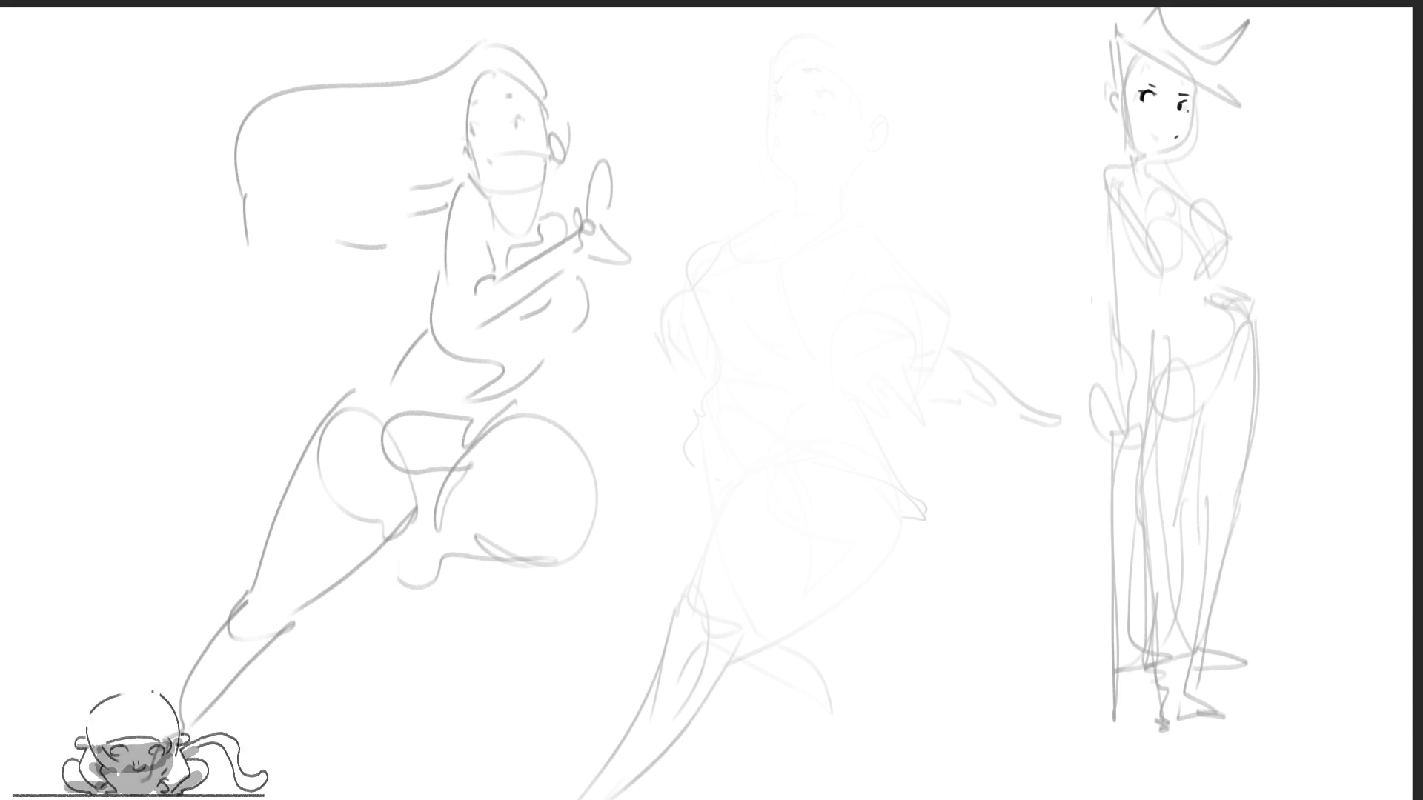
{"action": "mouse_move", "coordinate": [1115, 87]}
{"action": "left_mouse_down"}
{"action": "mouse_move", "coordinate": [1106, 101]}
{"action": "mouse_move", "coordinate": [1137, 164]}
{"action": "mouse_move", "coordinate": [1167, 171]}
{"action": "mouse_move", "coordinate": [1195, 97]}
{"action": "left_mouse_up"}
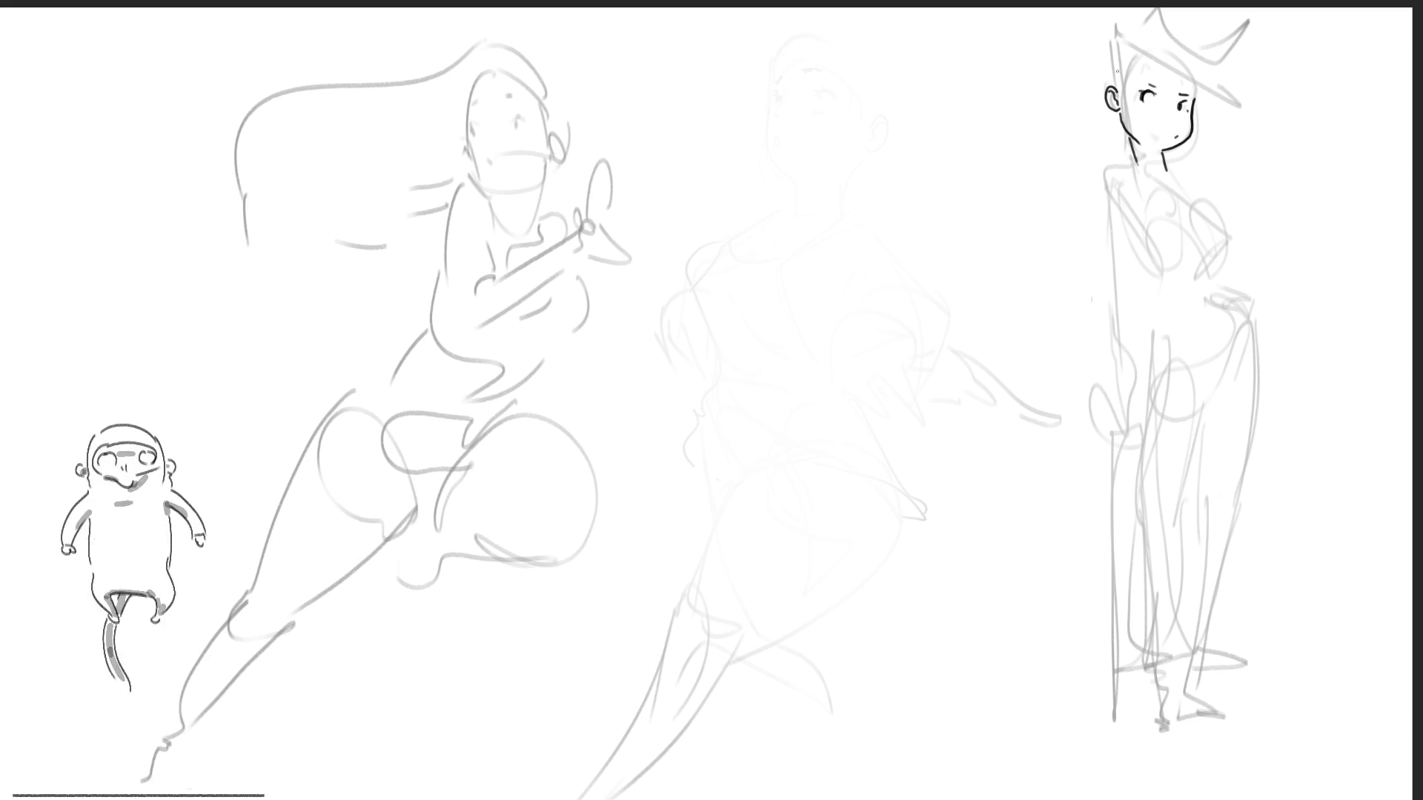
{"action": "mouse_move", "coordinate": [1121, 111]}
{"action": "left_mouse_down"}
{"action": "mouse_move", "coordinate": [1142, 51]}
{"action": "mouse_move", "coordinate": [1185, 54]}
{"action": "mouse_move", "coordinate": [1194, 100]}
{"action": "left_mouse_up"}
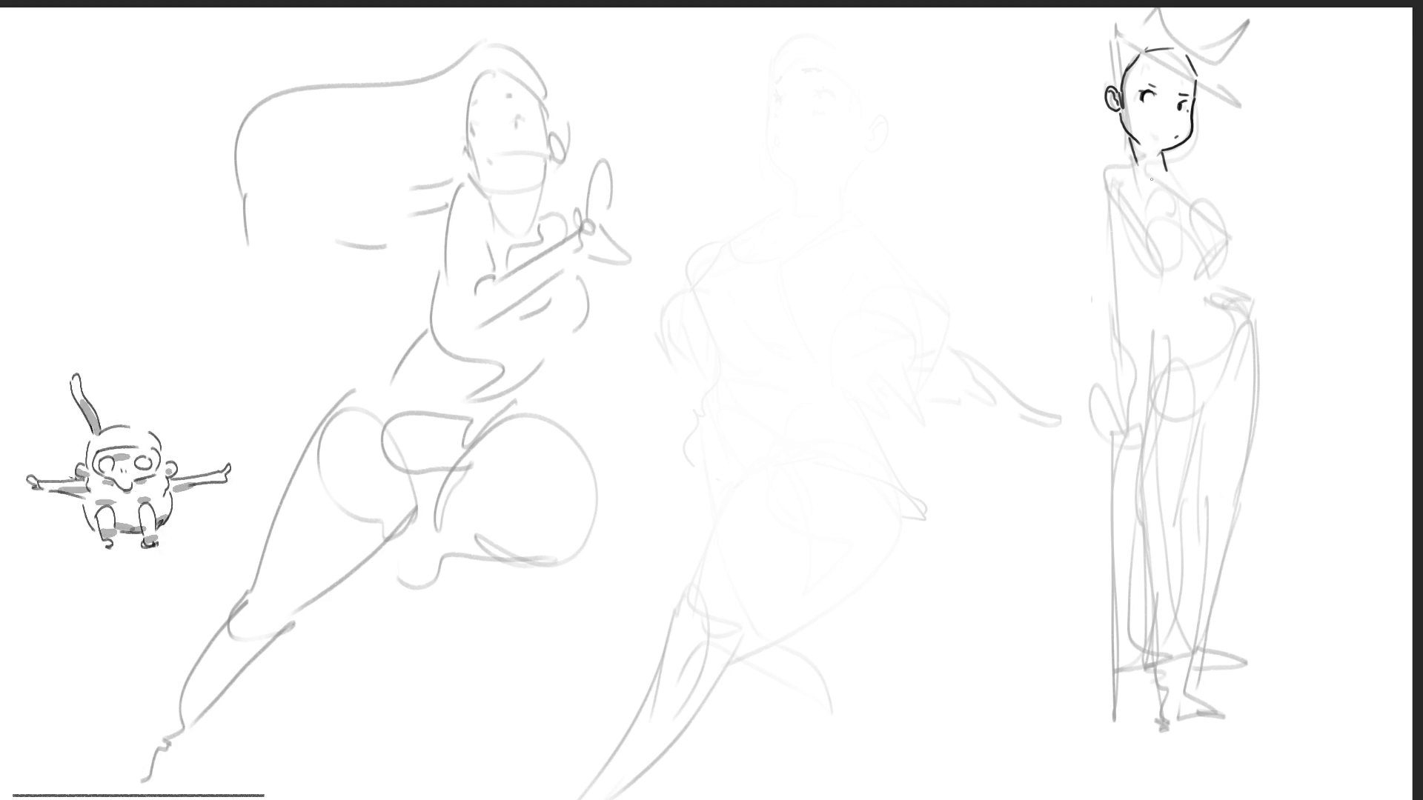
{"action": "left_click_drag", "start_coordinate": [1135, 148], "coordinate": [1120, 164]}
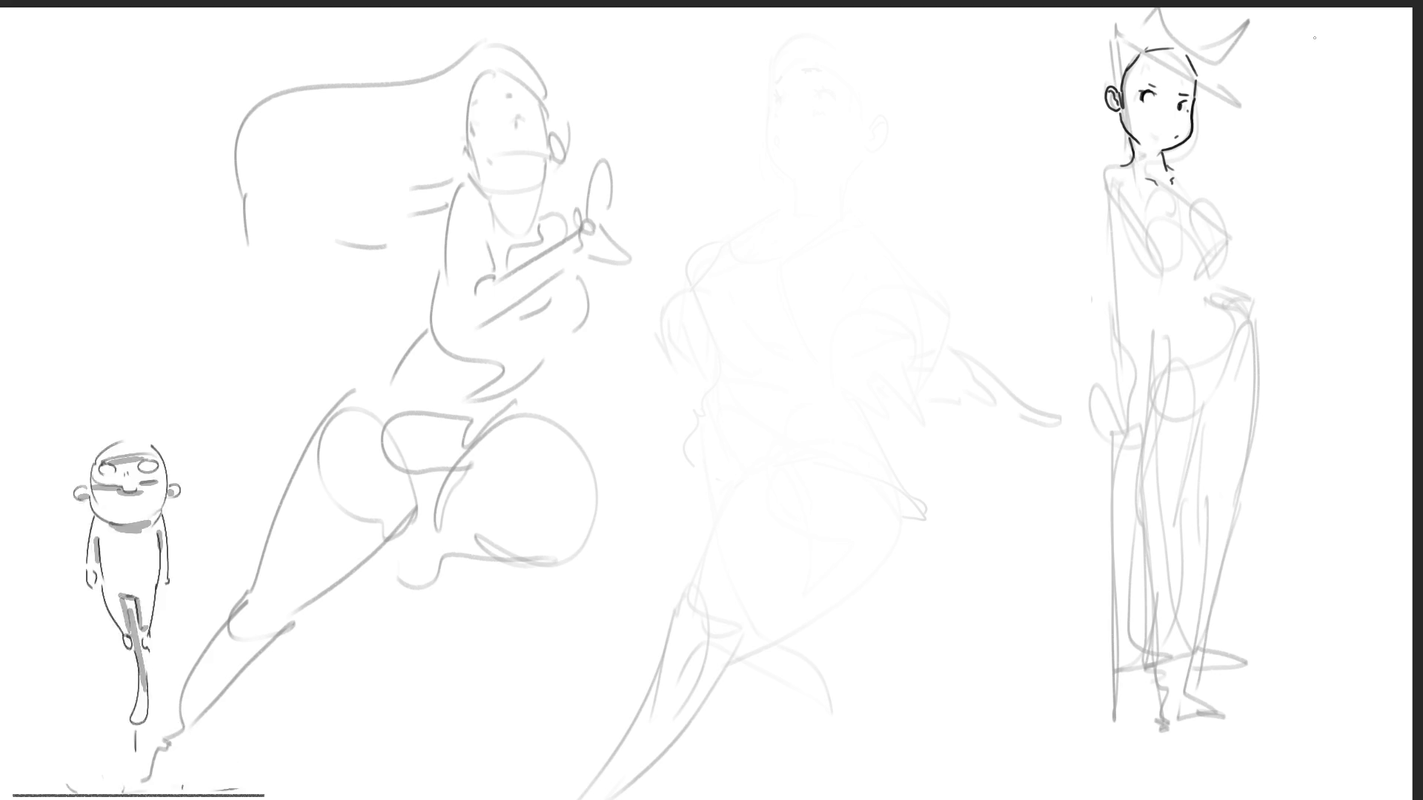
Ink the right figure's front curve, a hand, and its back curve down to the hip.
{"action": "mouse_move", "coordinate": [1127, 183]}
{"action": "left_mouse_down"}
{"action": "mouse_move", "coordinate": [1113, 222]}
{"action": "mouse_move", "coordinate": [1158, 291]}
{"action": "left_mouse_up"}
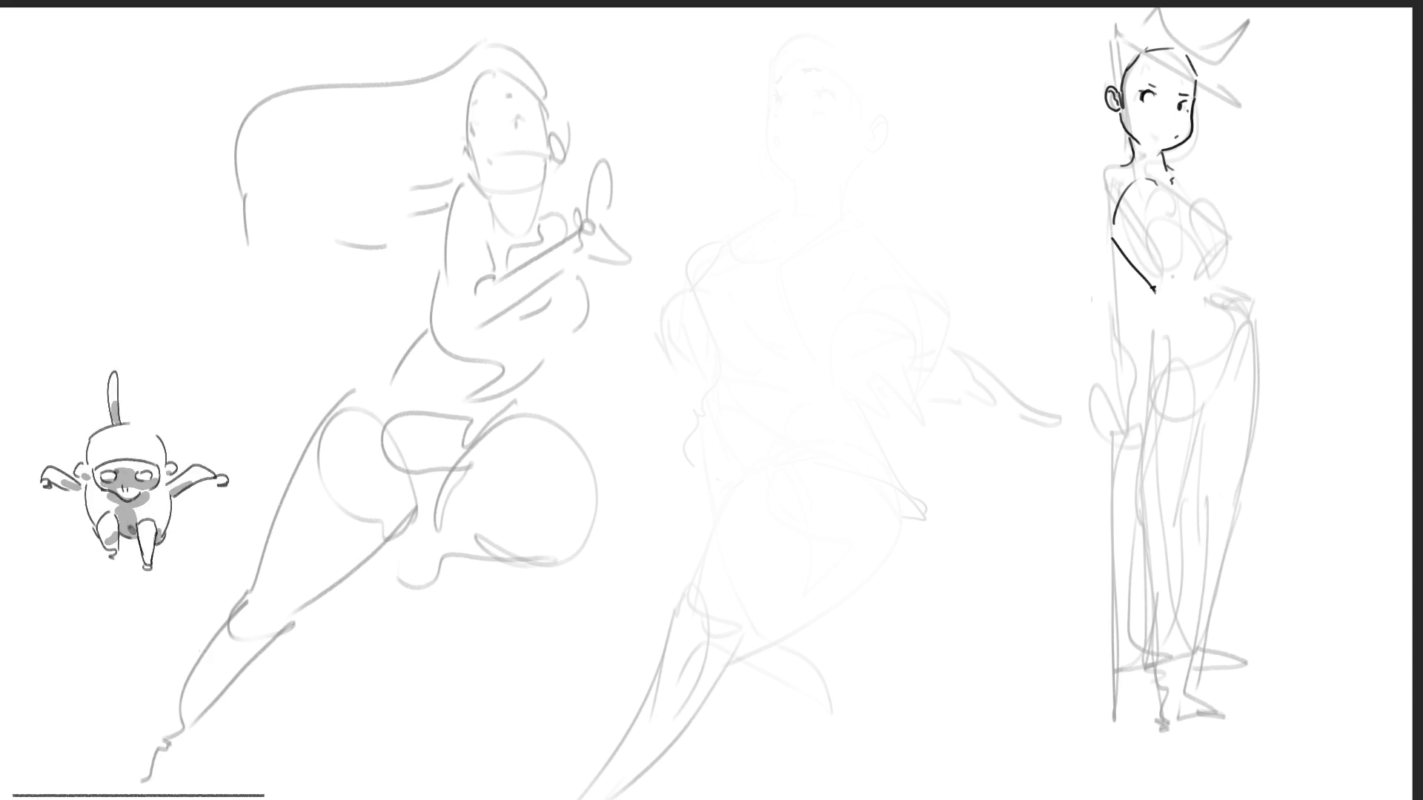
{"action": "left_click_drag", "start_coordinate": [1198, 206], "coordinate": [1221, 270]}
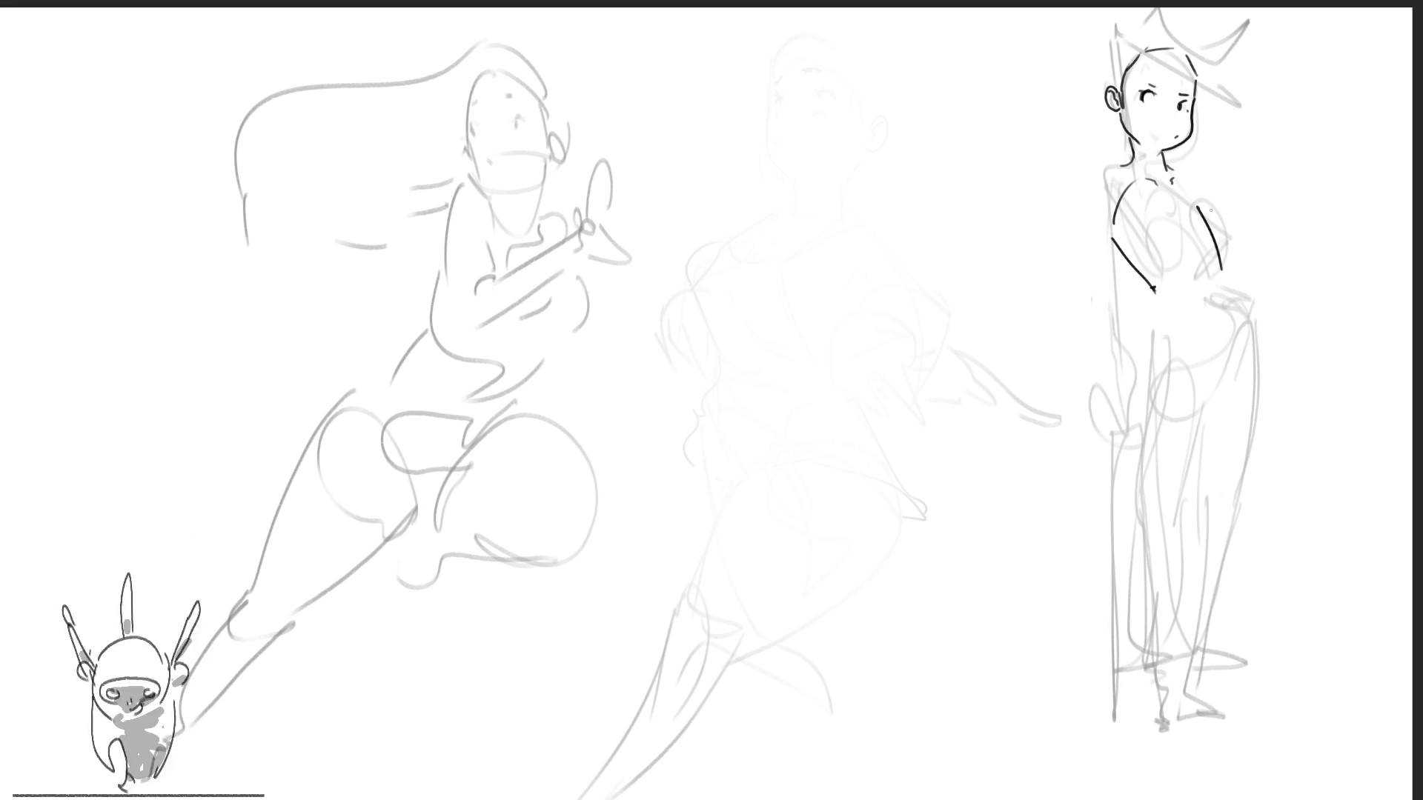
{"action": "left_click_drag", "start_coordinate": [1223, 283], "coordinate": [1231, 353]}
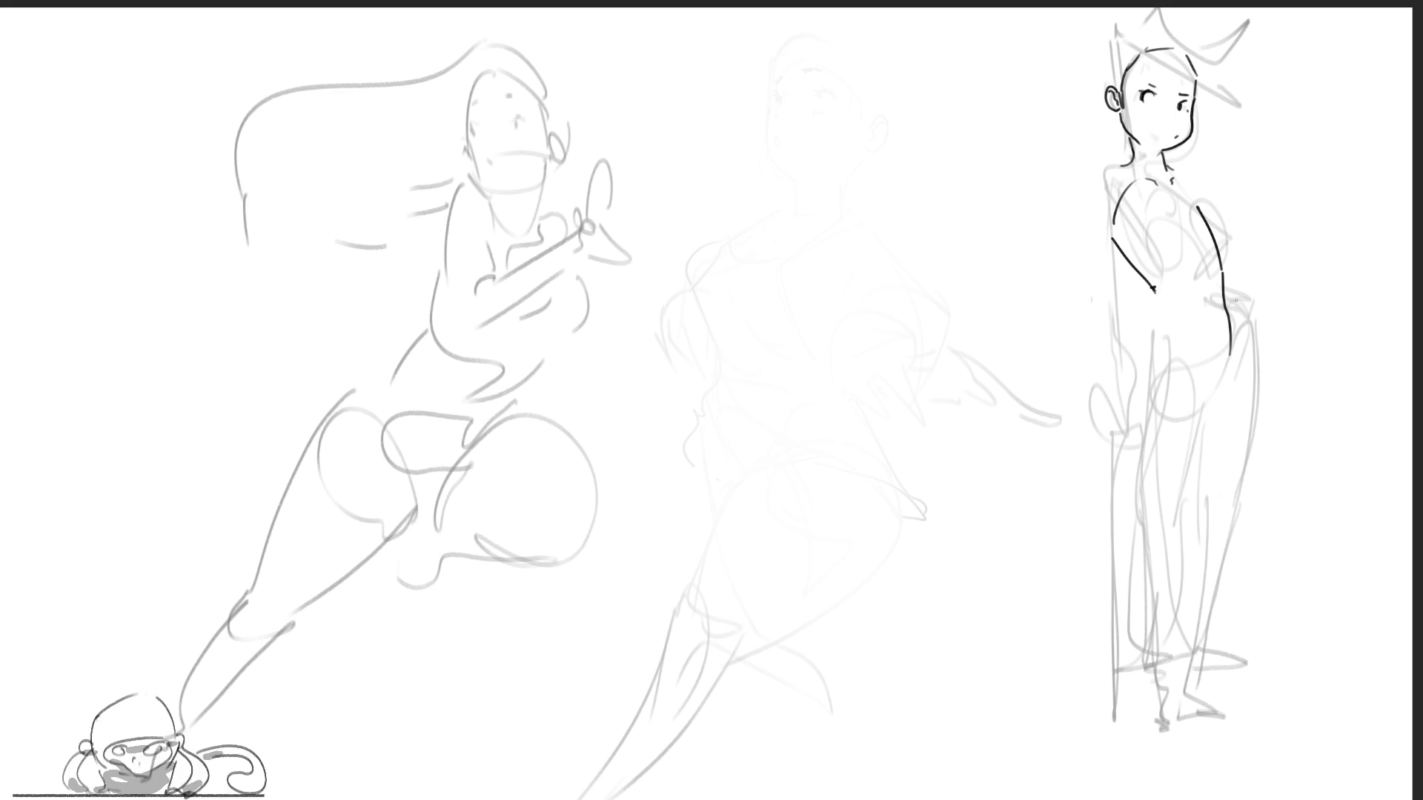
{"action": "left_click_drag", "start_coordinate": [1169, 275], "coordinate": [1149, 335]}
{"action": "left_click_drag", "start_coordinate": [1224, 280], "coordinate": [1259, 348]}
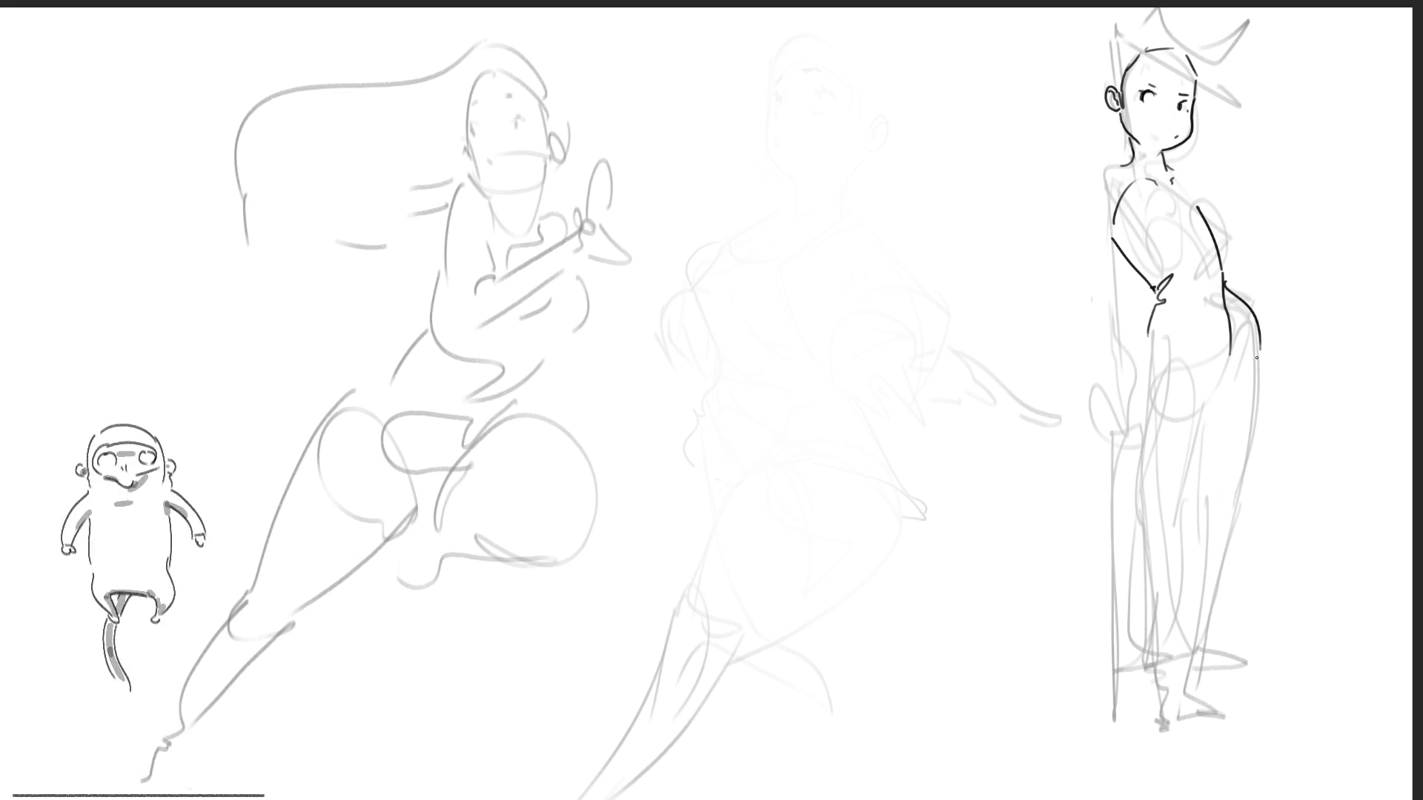
{"action": "key", "text": "ctrl+z"}
{"action": "left_click_drag", "start_coordinate": [1223, 278], "coordinate": [1268, 431]}
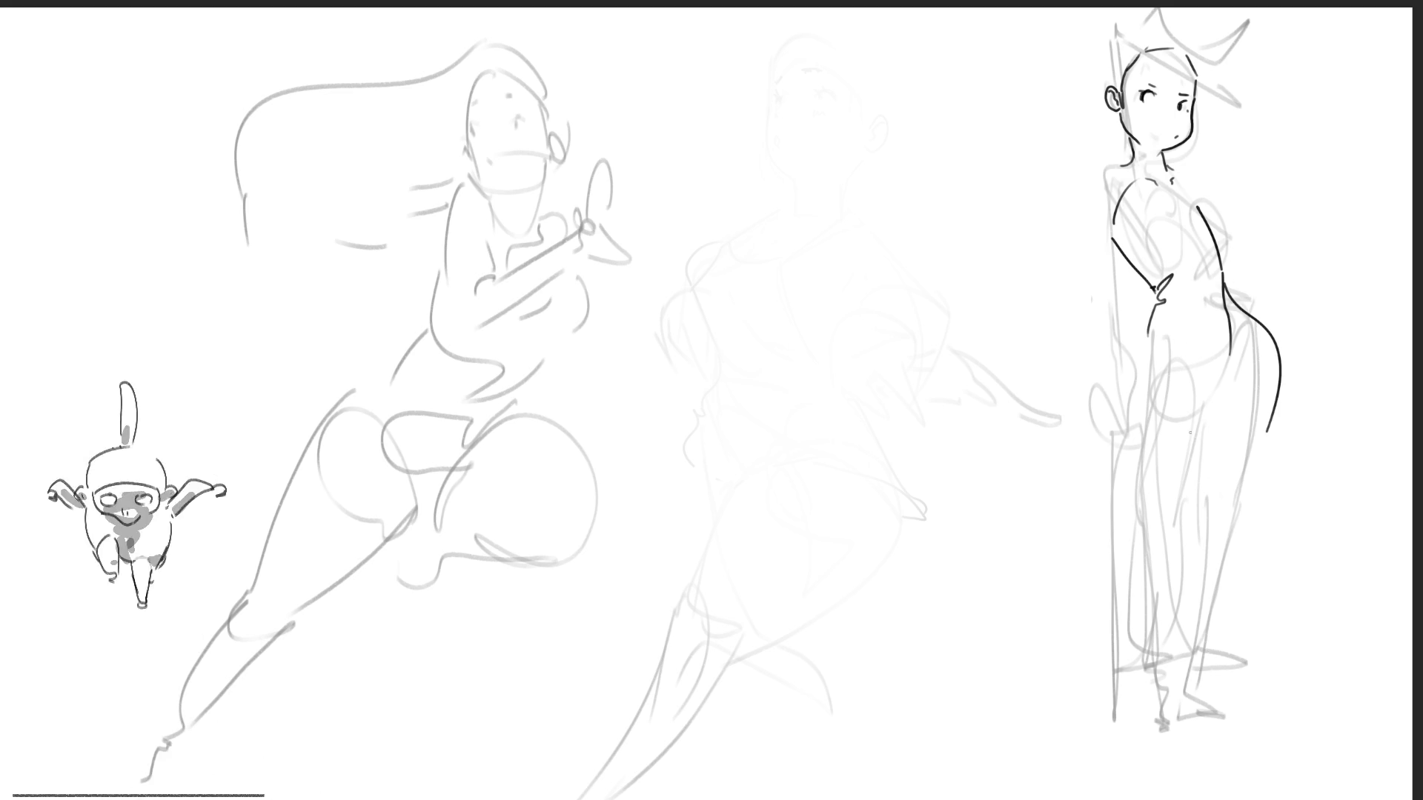
Trace both of the right figure's legs down to its ankles and feet, redoing misplaced strokes.
{"action": "mouse_move", "coordinate": [1144, 351]}
{"action": "left_mouse_down"}
{"action": "mouse_move", "coordinate": [1221, 374]}
{"action": "mouse_move", "coordinate": [1163, 350]}
{"action": "mouse_move", "coordinate": [1214, 373]}
{"action": "mouse_move", "coordinate": [1150, 474]}
{"action": "mouse_move", "coordinate": [1156, 513]}
{"action": "left_mouse_up"}
{"action": "key", "text": "ctrl+z"}
{"action": "mouse_move", "coordinate": [1146, 445]}
{"action": "left_mouse_down"}
{"action": "mouse_move", "coordinate": [1217, 401]}
{"action": "mouse_move", "coordinate": [1192, 519]}
{"action": "left_mouse_up"}
{"action": "key", "text": "ctrl+z"}
{"action": "key", "text": "ctrl+z"}
{"action": "mouse_move", "coordinate": [1147, 382]}
{"action": "left_mouse_down"}
{"action": "mouse_move", "coordinate": [1156, 509]}
{"action": "mouse_move", "coordinate": [1194, 504]}
{"action": "left_mouse_up"}
{"action": "mouse_move", "coordinate": [1216, 374]}
{"action": "left_mouse_down"}
{"action": "mouse_move", "coordinate": [1194, 518]}
{"action": "mouse_move", "coordinate": [1193, 671]}
{"action": "left_mouse_up"}
{"action": "left_click_drag", "start_coordinate": [1199, 504], "coordinate": [1190, 667]}
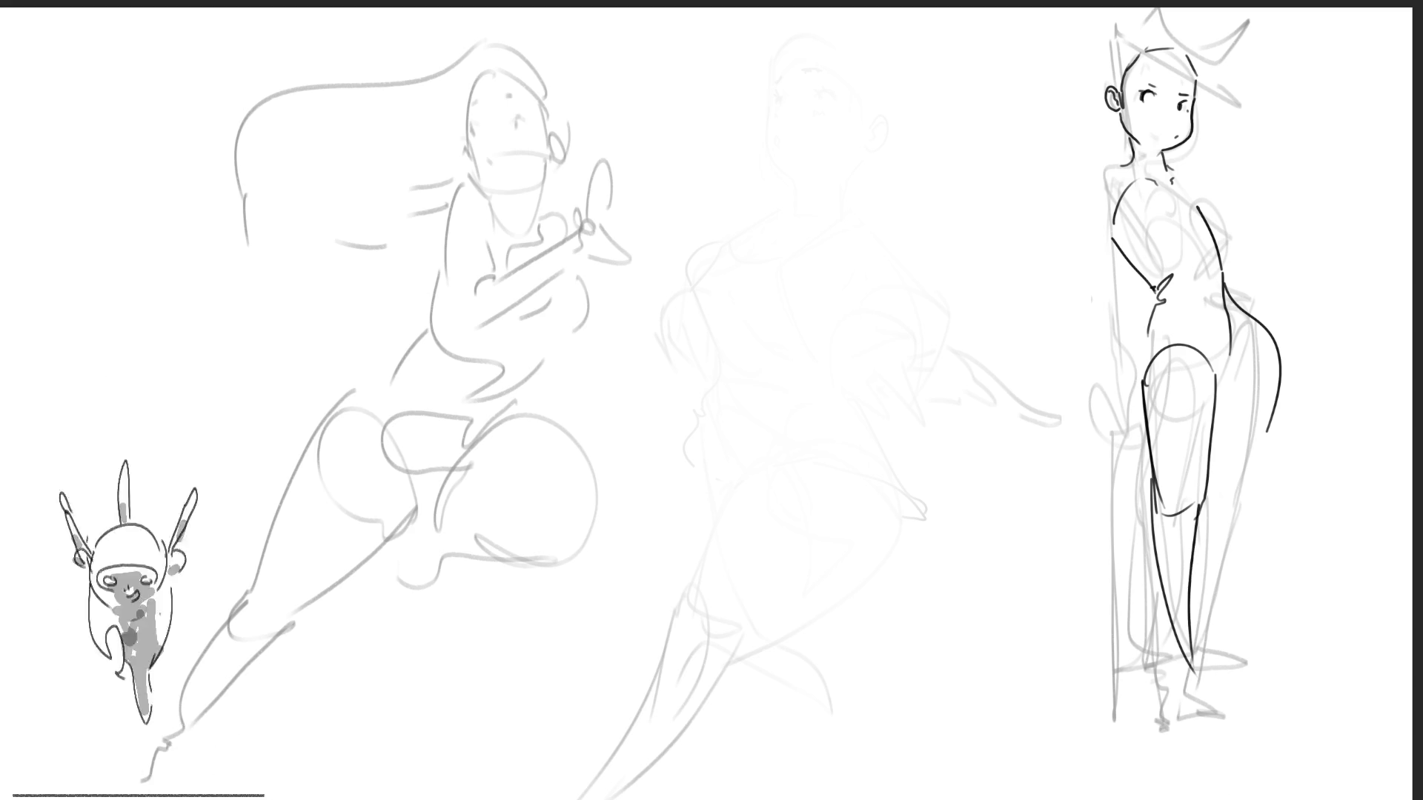
{"action": "mouse_move", "coordinate": [1169, 634]}
{"action": "left_mouse_down"}
{"action": "mouse_move", "coordinate": [1190, 674]}
{"action": "mouse_move", "coordinate": [1186, 712]}
{"action": "mouse_move", "coordinate": [1210, 718]}
{"action": "left_mouse_up"}
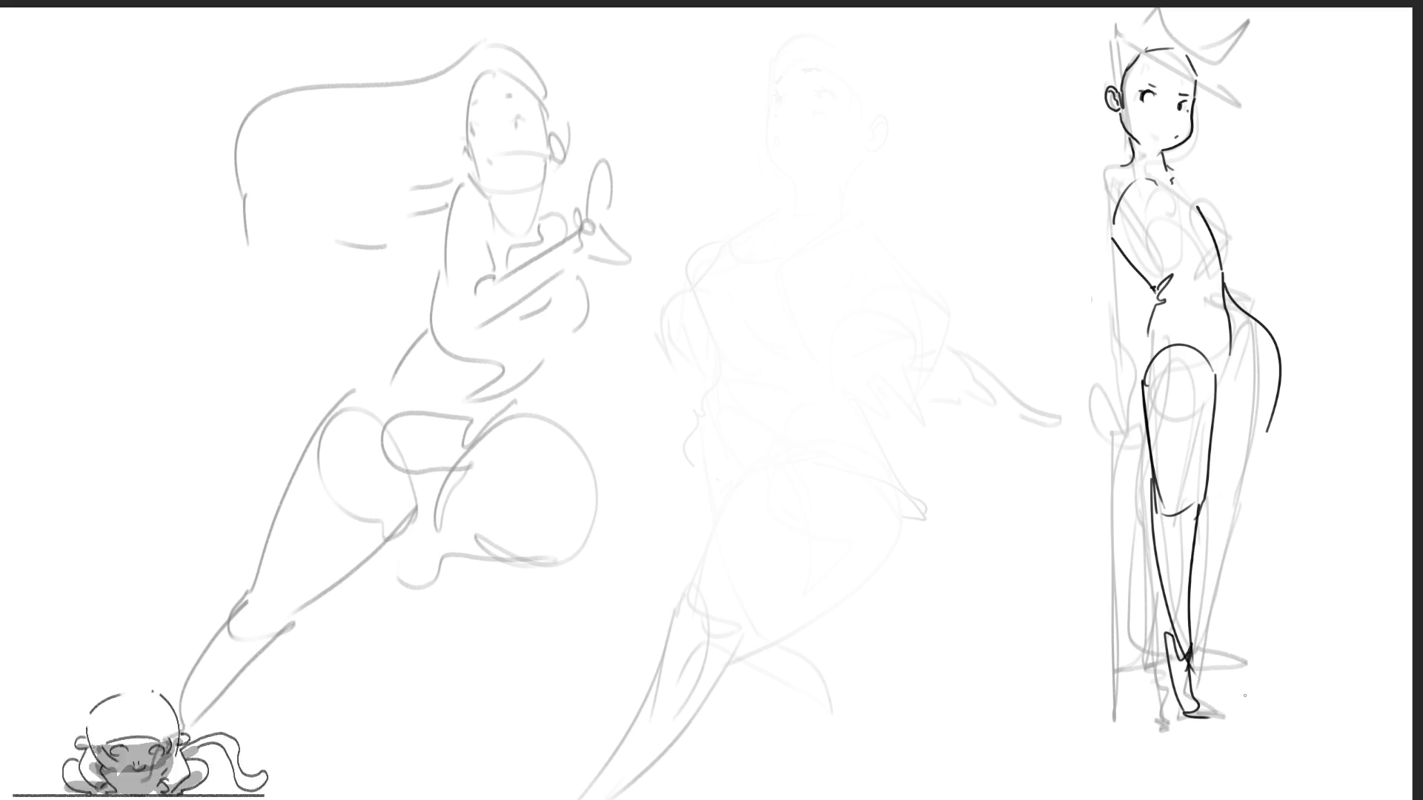
Try a knee oval and a longer back-of-leg curve, undoing both.
{"action": "mouse_move", "coordinate": [1176, 448]}
{"action": "left_mouse_down"}
{"action": "mouse_move", "coordinate": [1167, 507]}
{"action": "mouse_move", "coordinate": [1181, 449]}
{"action": "left_mouse_up"}
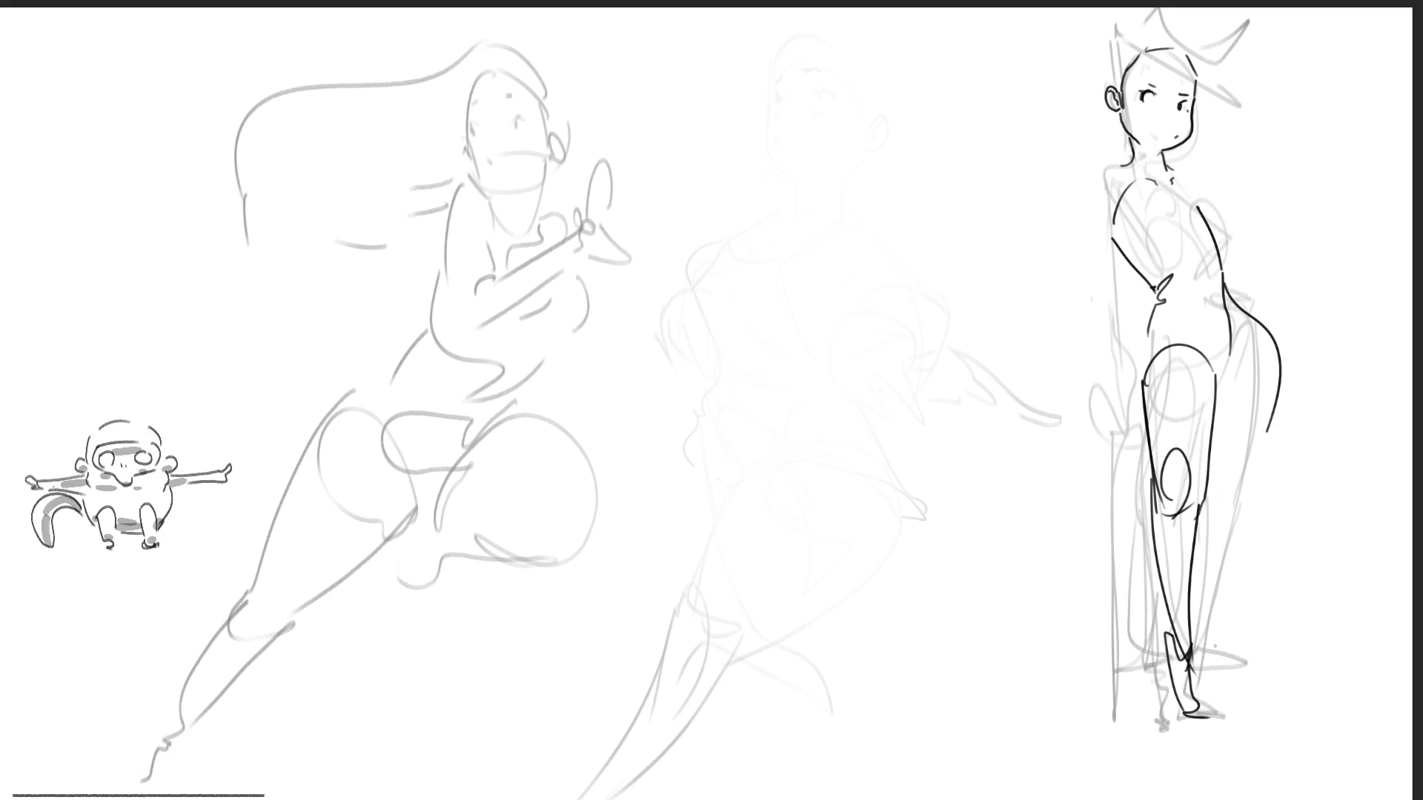
{"action": "key", "text": "ctrl+z"}
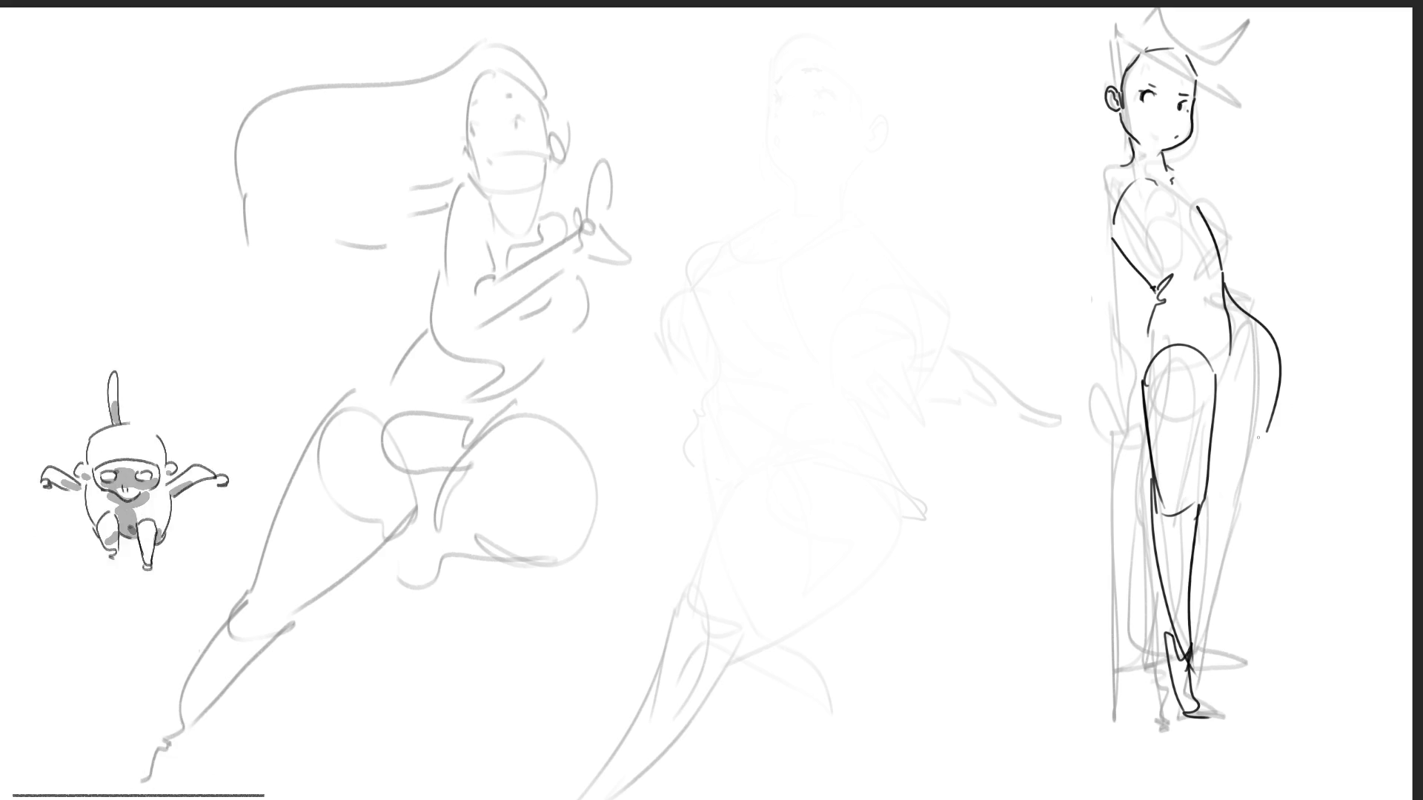
{"action": "left_click_drag", "start_coordinate": [1269, 428], "coordinate": [1199, 645]}
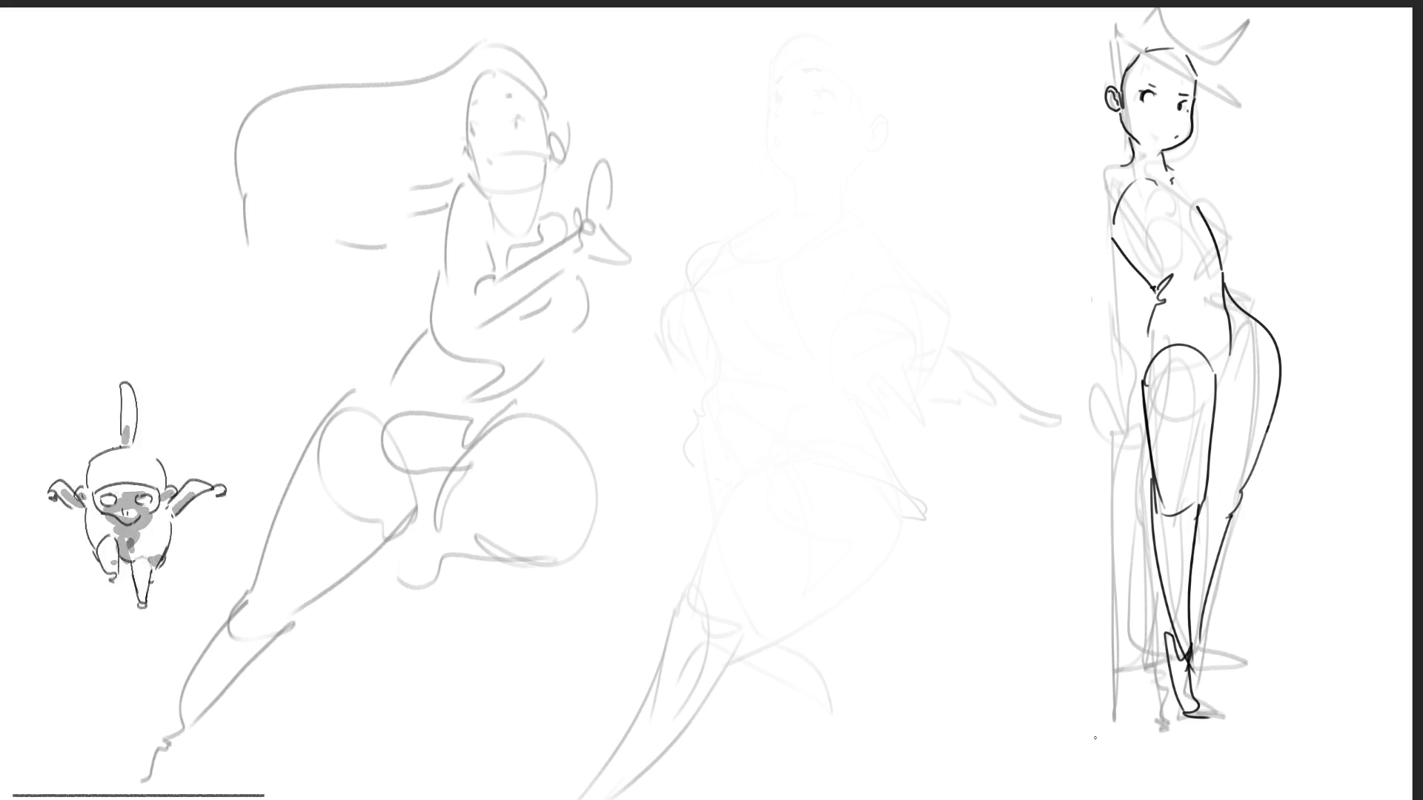
{"action": "key", "text": "ctrl+z"}
{"action": "key", "text": "ctrl+z"}
{"action": "key", "text": "ctrl+z"}
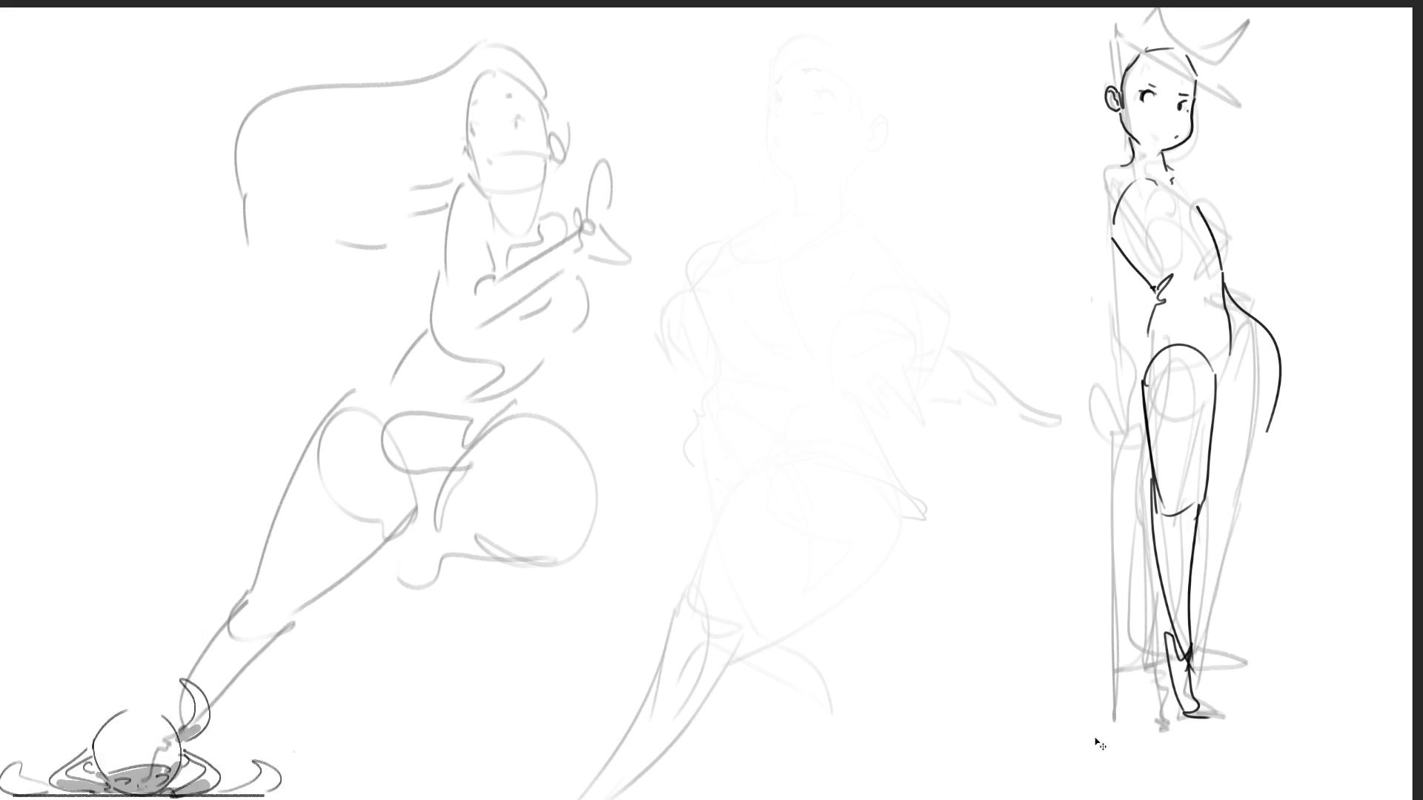
Remove the hip and leg strokes and outline a cape from the neck down the figure's left side.
{"action": "key", "text": "ctrl+z"}
{"action": "key", "text": "ctrl+z"}
{"action": "key", "text": "ctrl+z"}
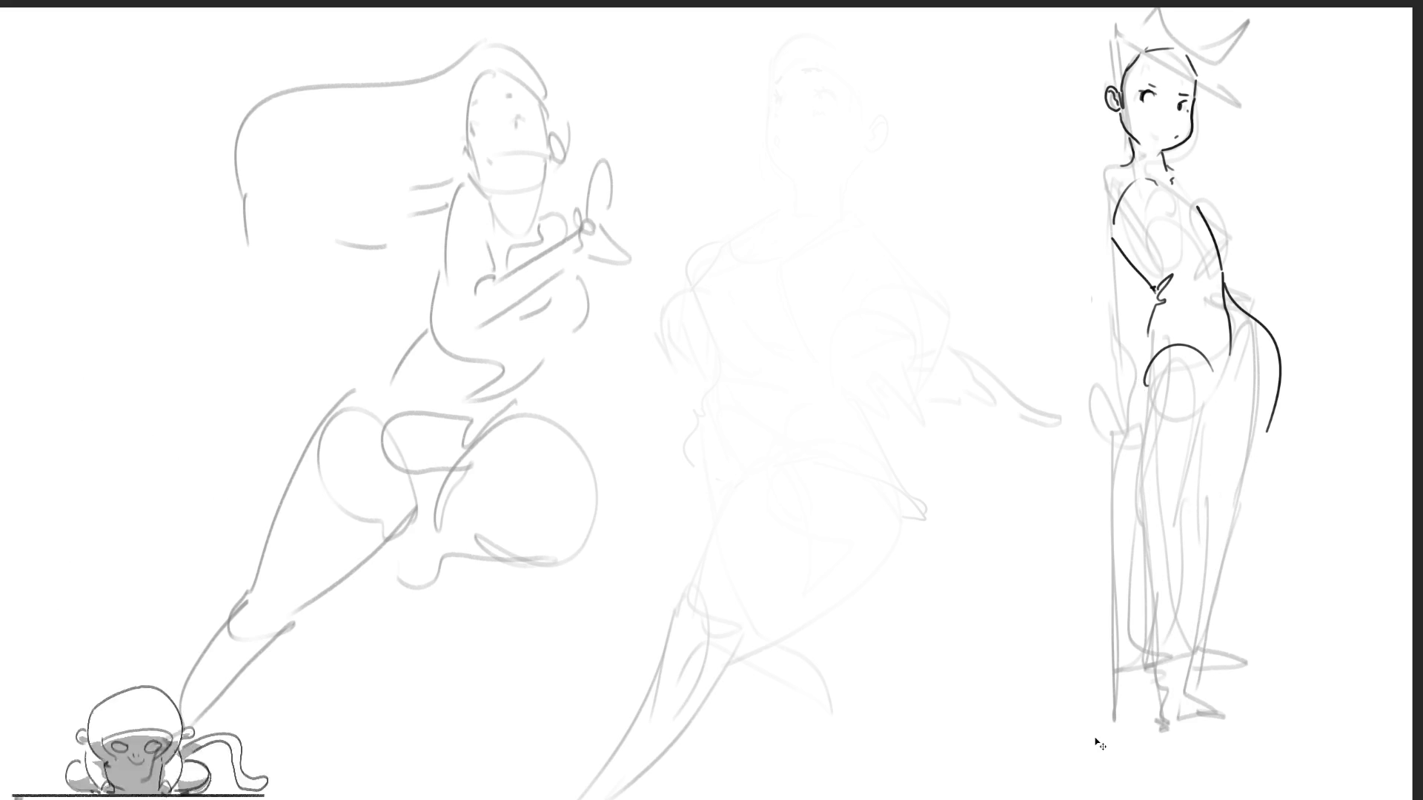
{"action": "key", "text": "ctrl+z"}
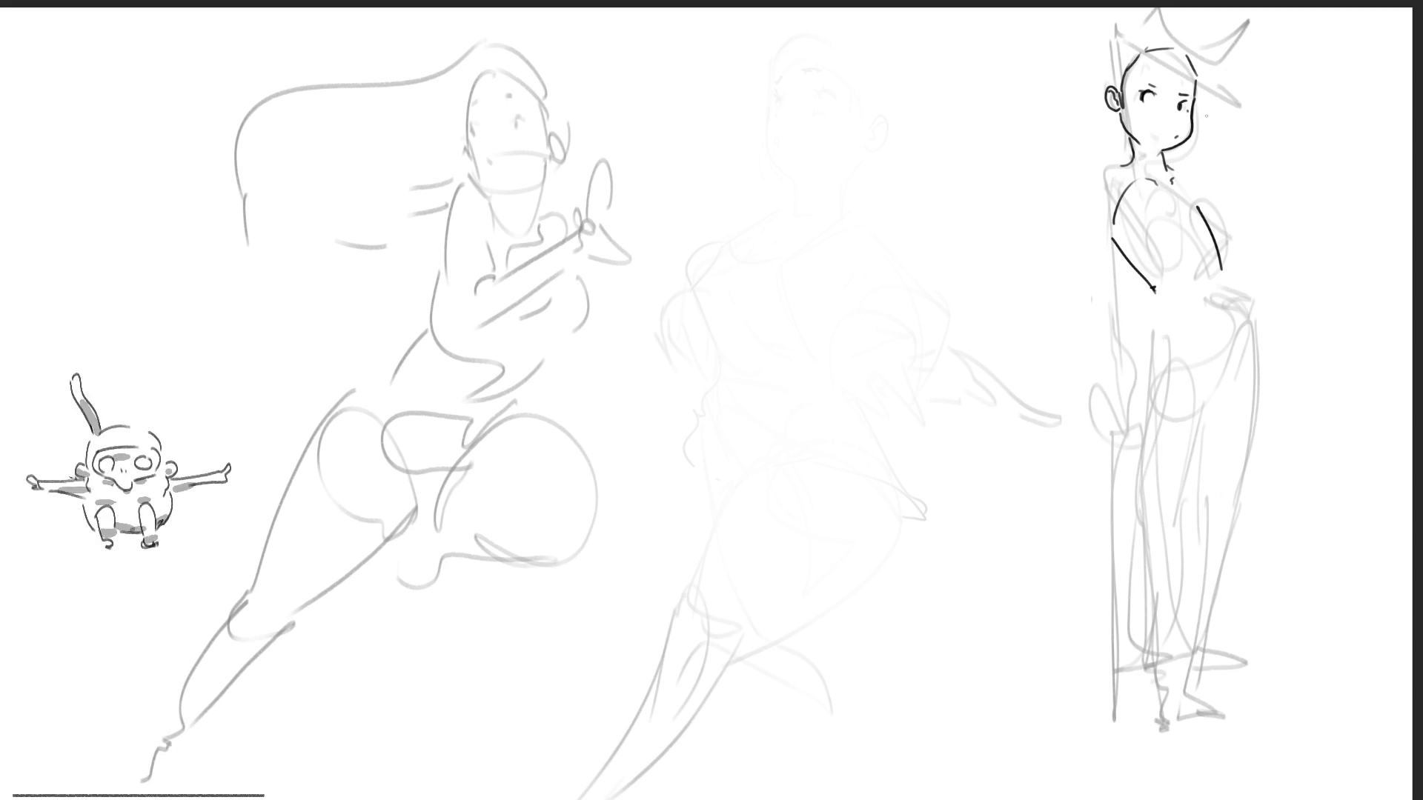
{"action": "mouse_move", "coordinate": [1152, 166]}
{"action": "left_mouse_down"}
{"action": "mouse_move", "coordinate": [1125, 164]}
{"action": "mouse_move", "coordinate": [1043, 236]}
{"action": "left_mouse_up"}
{"action": "key", "text": "ctrl+z"}
{"action": "left_click_drag", "start_coordinate": [1103, 147], "coordinate": [1168, 174]}
{"action": "mouse_move", "coordinate": [1167, 169]}
{"action": "left_mouse_down"}
{"action": "mouse_move", "coordinate": [1187, 175]}
{"action": "mouse_move", "coordinate": [1102, 146]}
{"action": "mouse_move", "coordinate": [1074, 116]}
{"action": "mouse_move", "coordinate": [1032, 317]}
{"action": "left_mouse_up"}
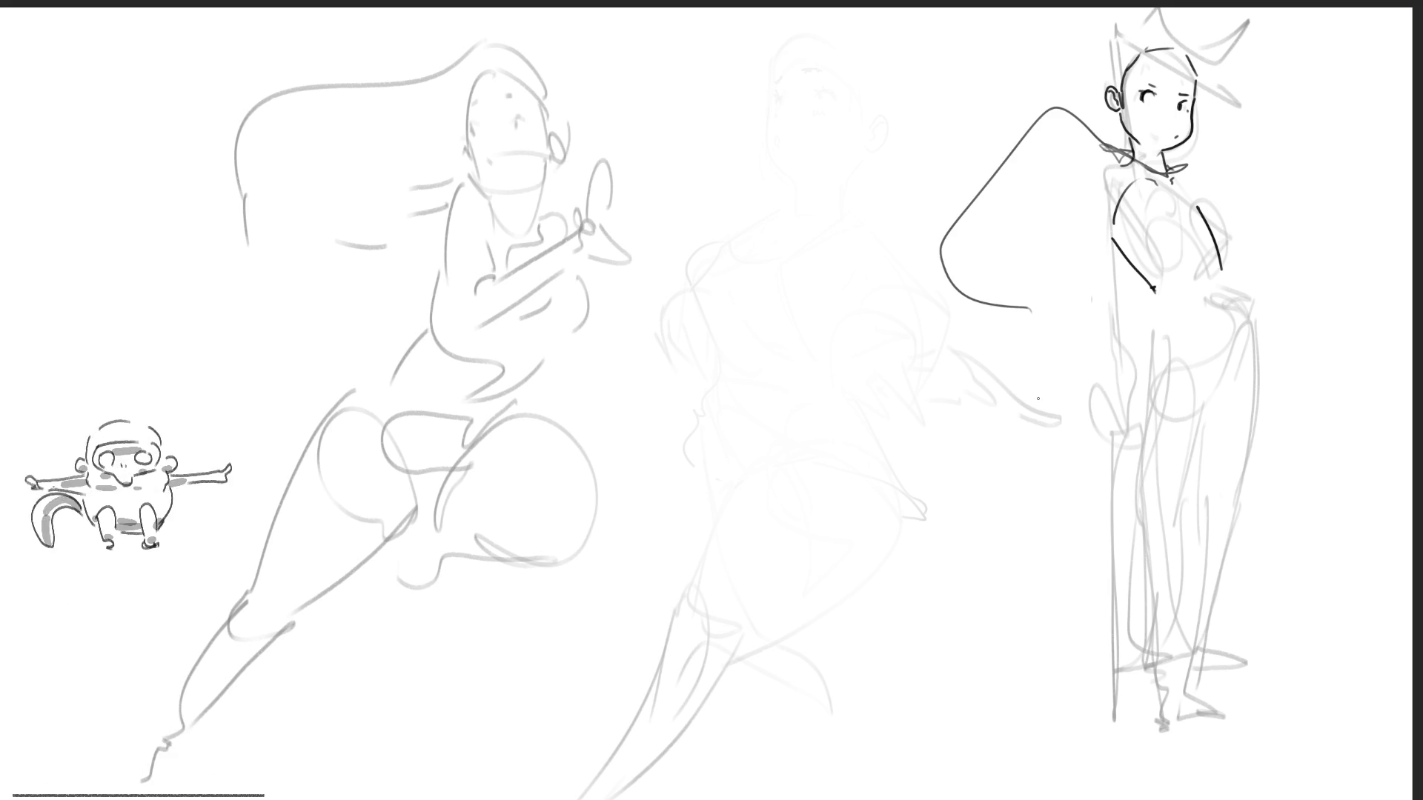
{"action": "mouse_move", "coordinate": [1126, 158]}
{"action": "left_mouse_down"}
{"action": "mouse_move", "coordinate": [1087, 310]}
{"action": "mouse_move", "coordinate": [1108, 335]}
{"action": "left_mouse_up"}
Ink the right figure's left arm, a hand resting on the hip, and the chest curve.
{"action": "mouse_move", "coordinate": [1084, 220]}
{"action": "left_mouse_down"}
{"action": "mouse_move", "coordinate": [1110, 297]}
{"action": "mouse_move", "coordinate": [1134, 294]}
{"action": "mouse_move", "coordinate": [1110, 270]}
{"action": "mouse_move", "coordinate": [1153, 287]}
{"action": "mouse_move", "coordinate": [1202, 281]}
{"action": "left_mouse_up"}
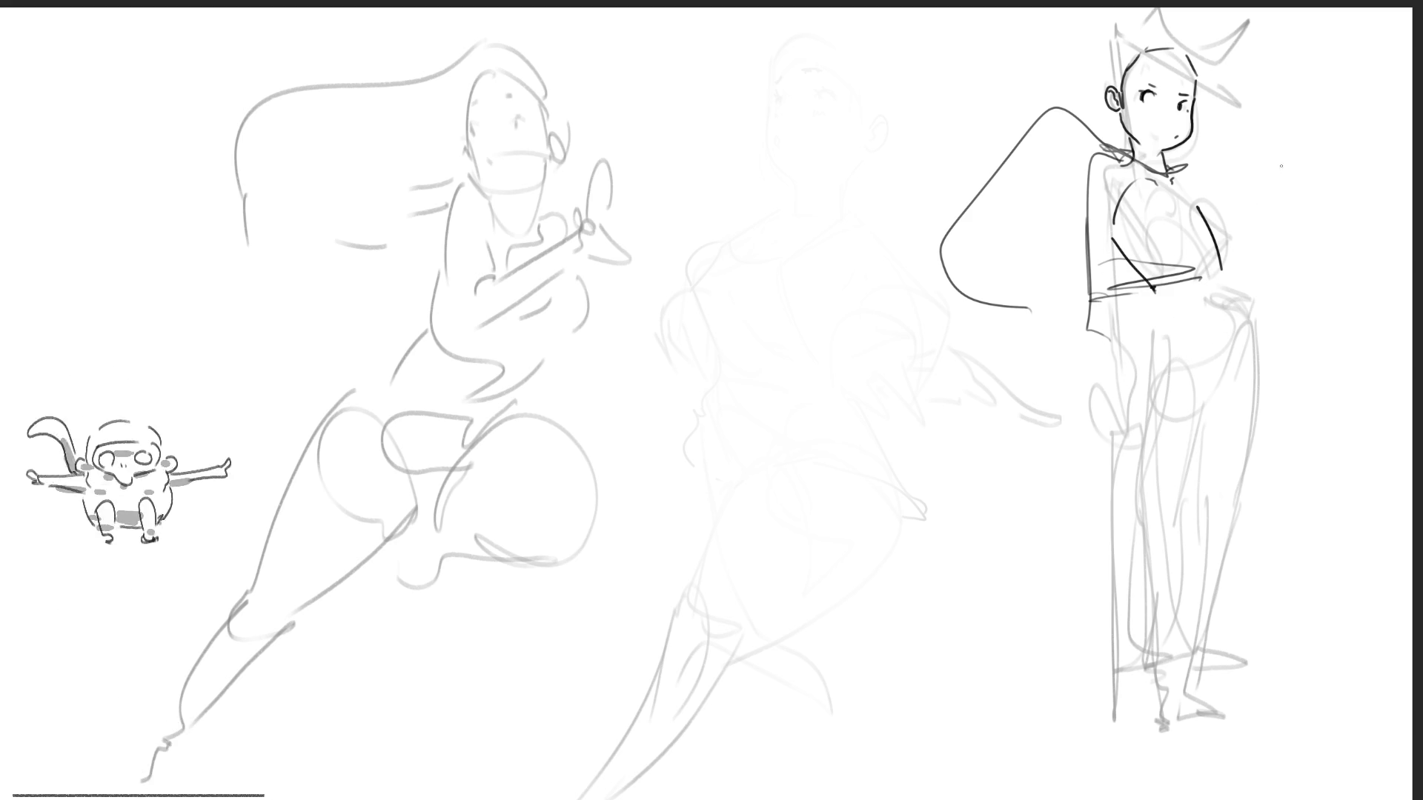
{"action": "mouse_move", "coordinate": [1213, 265]}
{"action": "left_mouse_down"}
{"action": "mouse_move", "coordinate": [1224, 243]}
{"action": "mouse_move", "coordinate": [1242, 267]}
{"action": "mouse_move", "coordinate": [1269, 258]}
{"action": "mouse_move", "coordinate": [1248, 285]}
{"action": "left_mouse_up"}
{"action": "left_click_drag", "start_coordinate": [1186, 181], "coordinate": [1223, 242]}
{"action": "left_click_drag", "start_coordinate": [1149, 195], "coordinate": [1190, 226]}
{"action": "key", "text": "ctrl+z"}
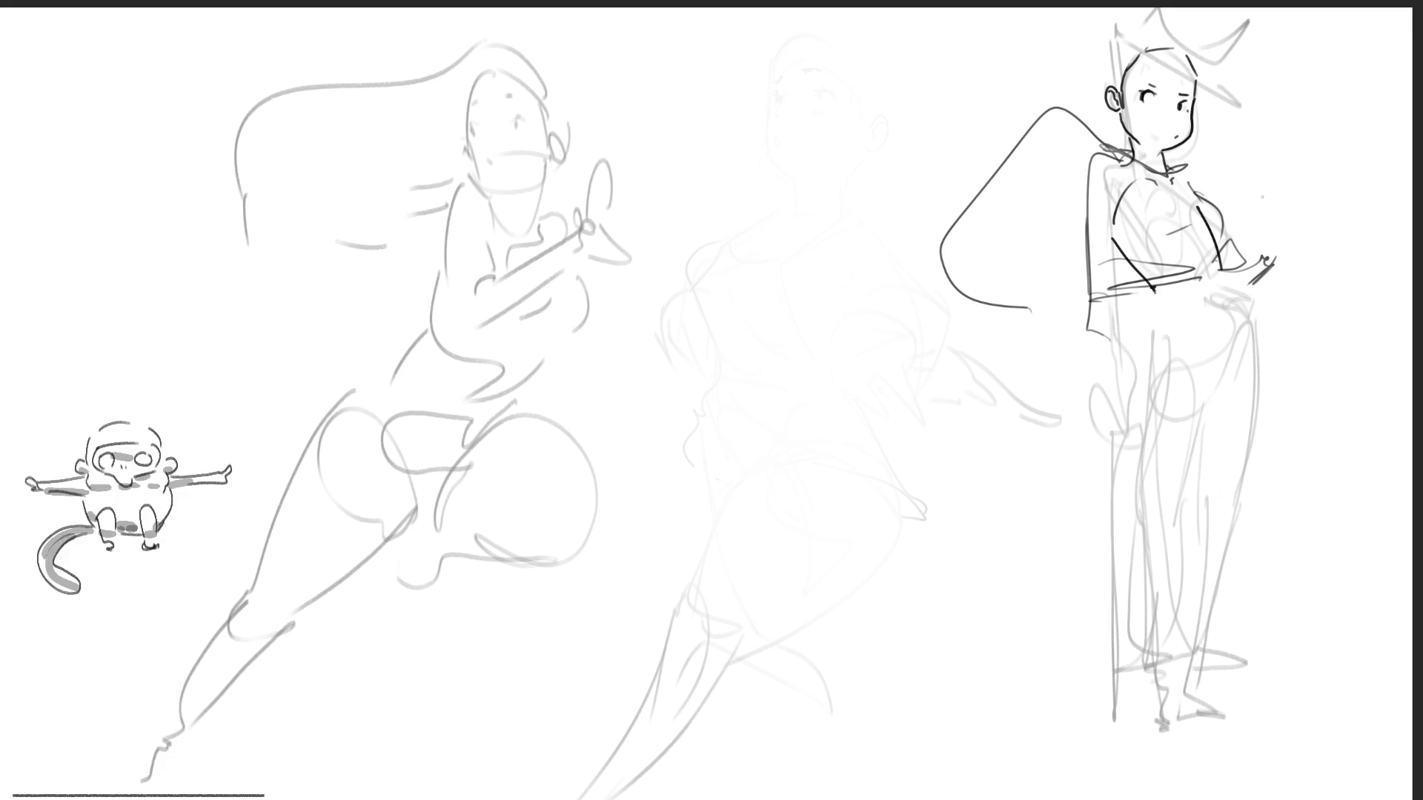
{"action": "key", "text": "ctrl+z"}
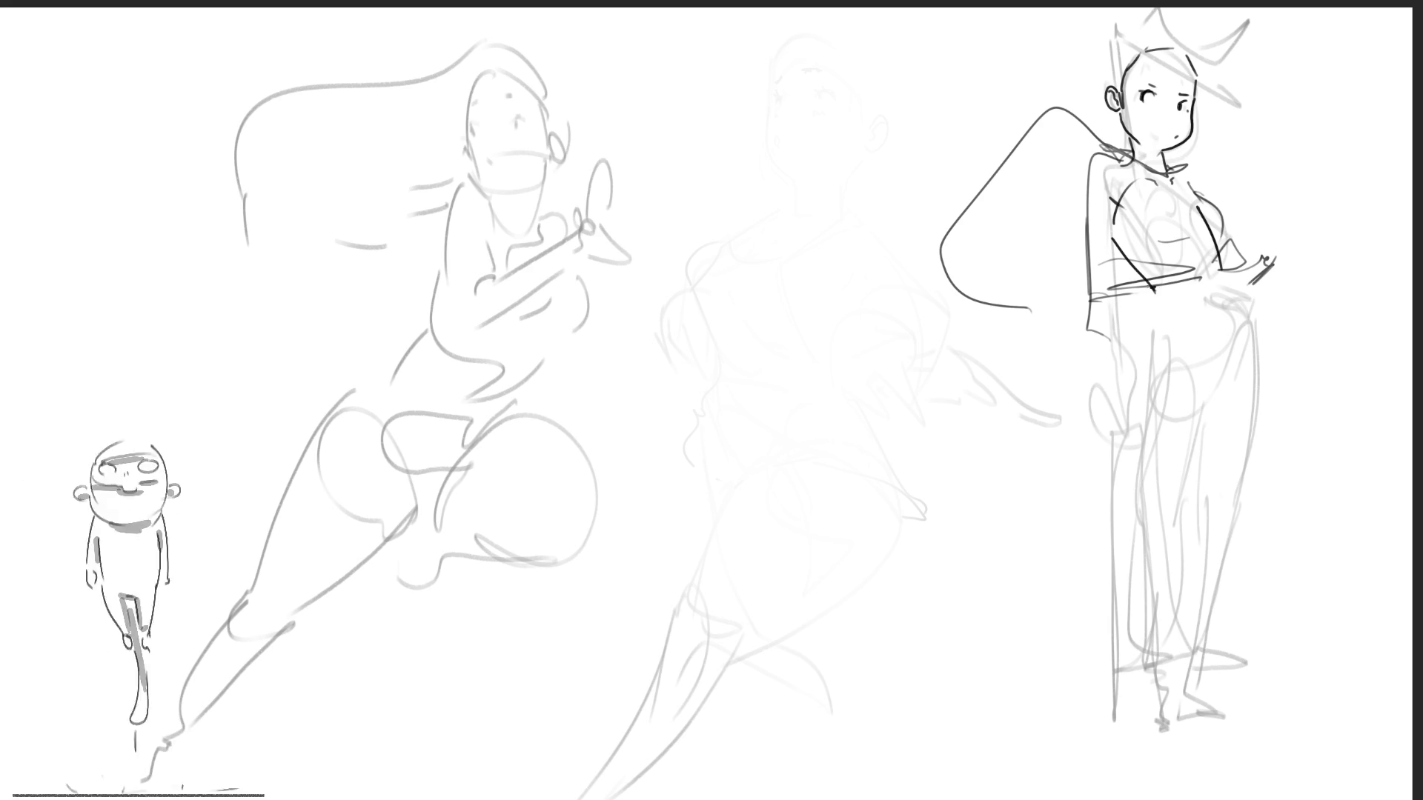
Ink the right figure's waist and belly with light marks over the thigh and hip.
{"action": "mouse_move", "coordinate": [1157, 291]}
{"action": "left_mouse_down"}
{"action": "mouse_move", "coordinate": [1195, 282]}
{"action": "mouse_move", "coordinate": [1227, 310]}
{"action": "mouse_move", "coordinate": [1214, 334]}
{"action": "mouse_move", "coordinate": [1228, 332]}
{"action": "mouse_move", "coordinate": [1129, 416]}
{"action": "mouse_move", "coordinate": [1143, 450]}
{"action": "left_mouse_up"}
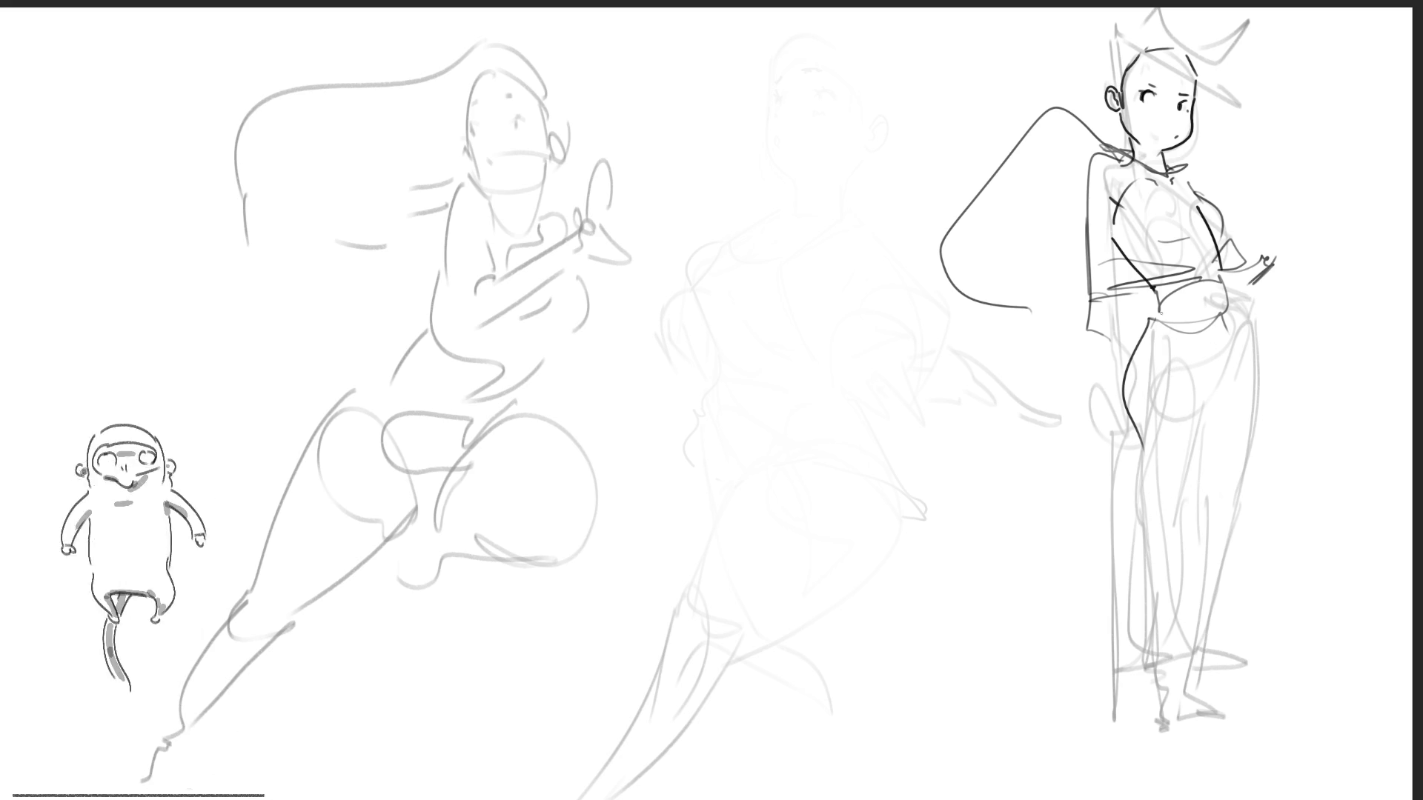
{"action": "mouse_move", "coordinate": [1146, 383]}
{"action": "left_mouse_down"}
{"action": "mouse_move", "coordinate": [1171, 374]}
{"action": "mouse_move", "coordinate": [1205, 461]}
{"action": "left_mouse_up"}
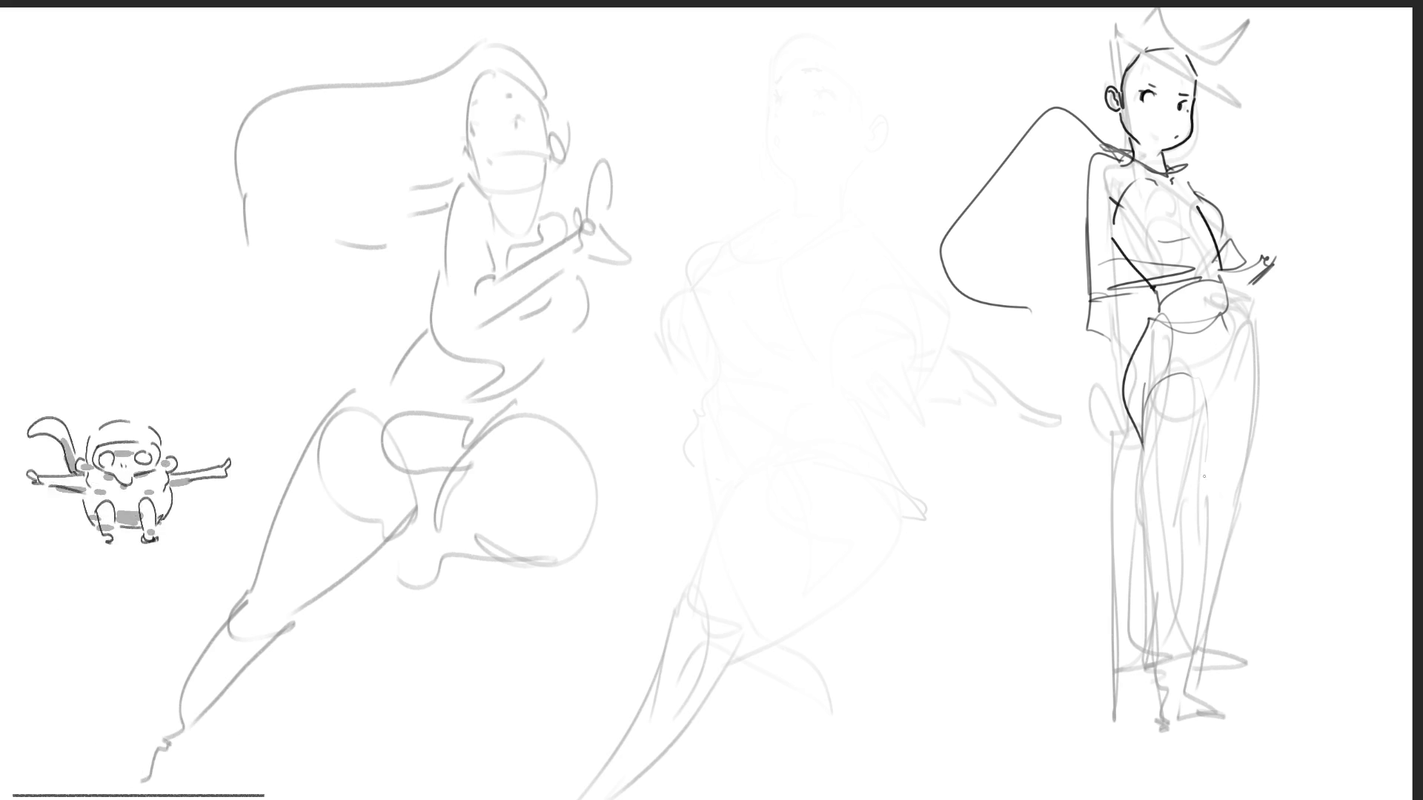
{"action": "left_click_drag", "start_coordinate": [1236, 350], "coordinate": [1221, 421]}
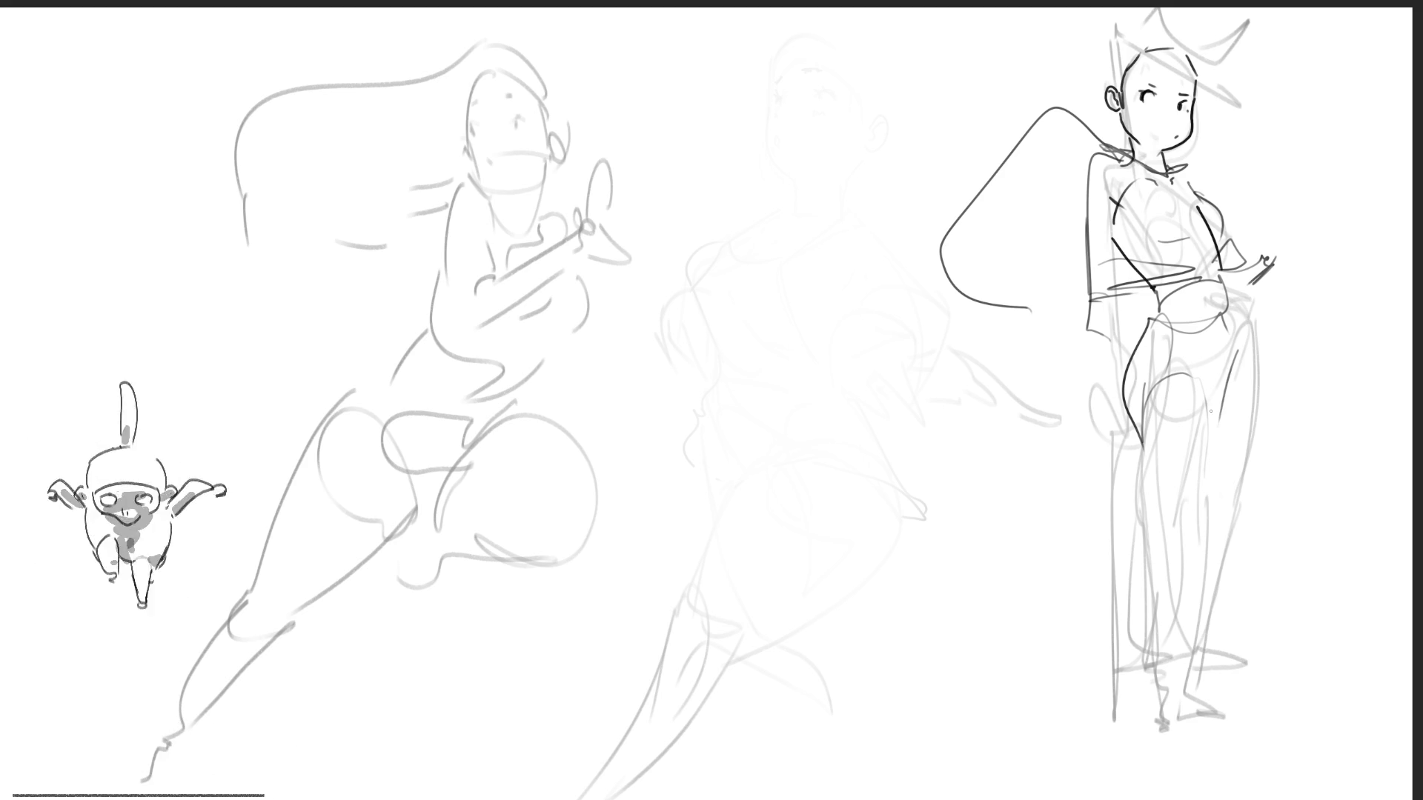
Trace both legs as long dark lines to the page bottom and close the hair loop.
{"action": "left_click_drag", "start_coordinate": [1127, 416], "coordinate": [1159, 594]}
{"action": "mouse_move", "coordinate": [1133, 445]}
{"action": "left_mouse_down"}
{"action": "mouse_move", "coordinate": [1179, 373]}
{"action": "mouse_move", "coordinate": [1216, 491]}
{"action": "mouse_move", "coordinate": [1217, 592]}
{"action": "mouse_move", "coordinate": [1189, 636]}
{"action": "left_mouse_up"}
{"action": "left_click_drag", "start_coordinate": [1150, 574], "coordinate": [1186, 798]}
{"action": "left_click_drag", "start_coordinate": [1220, 612], "coordinate": [1202, 799]}
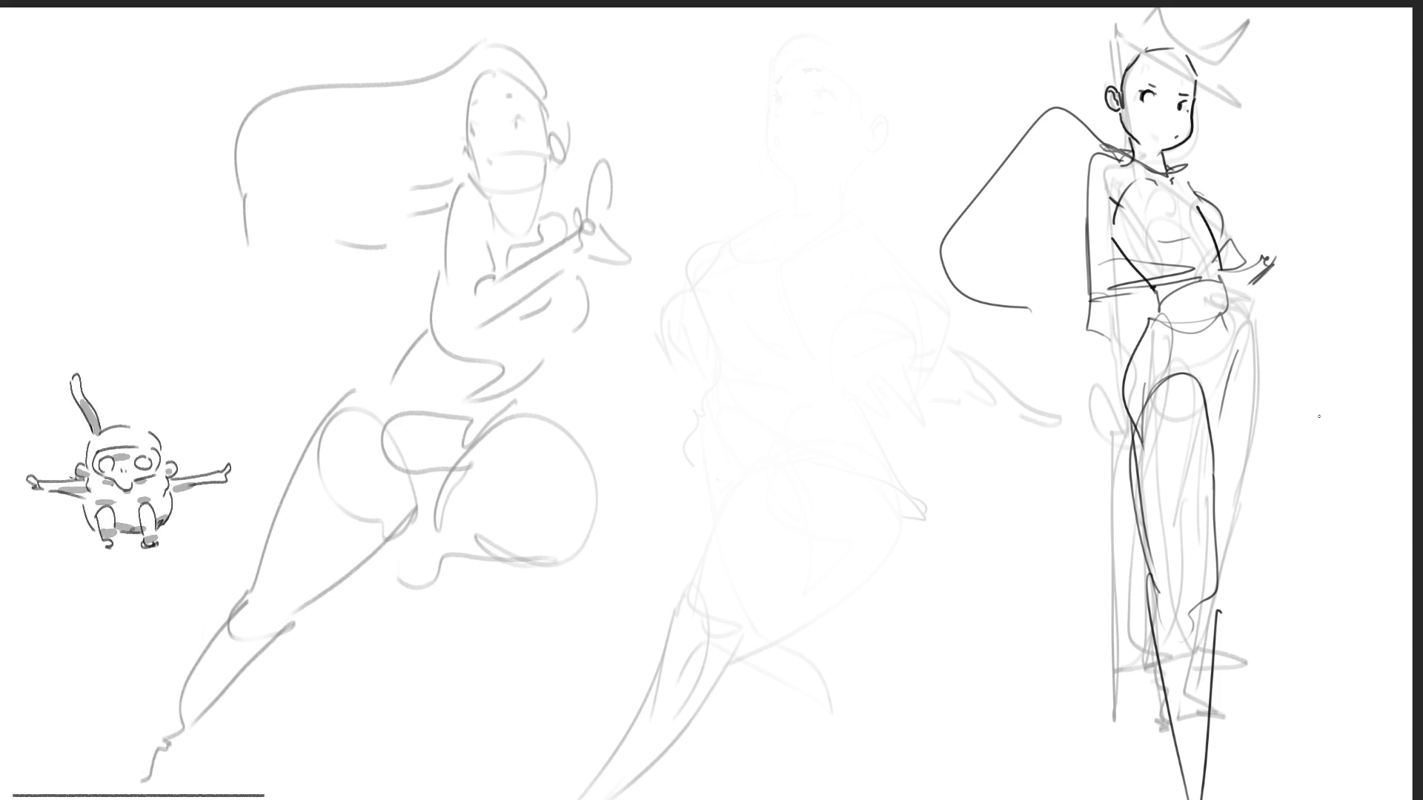
{"action": "mouse_move", "coordinate": [1228, 321]}
{"action": "left_mouse_down"}
{"action": "mouse_move", "coordinate": [1244, 419]}
{"action": "mouse_move", "coordinate": [1224, 508]}
{"action": "left_mouse_up"}
{"action": "left_click_drag", "start_coordinate": [1147, 572], "coordinate": [1137, 796]}
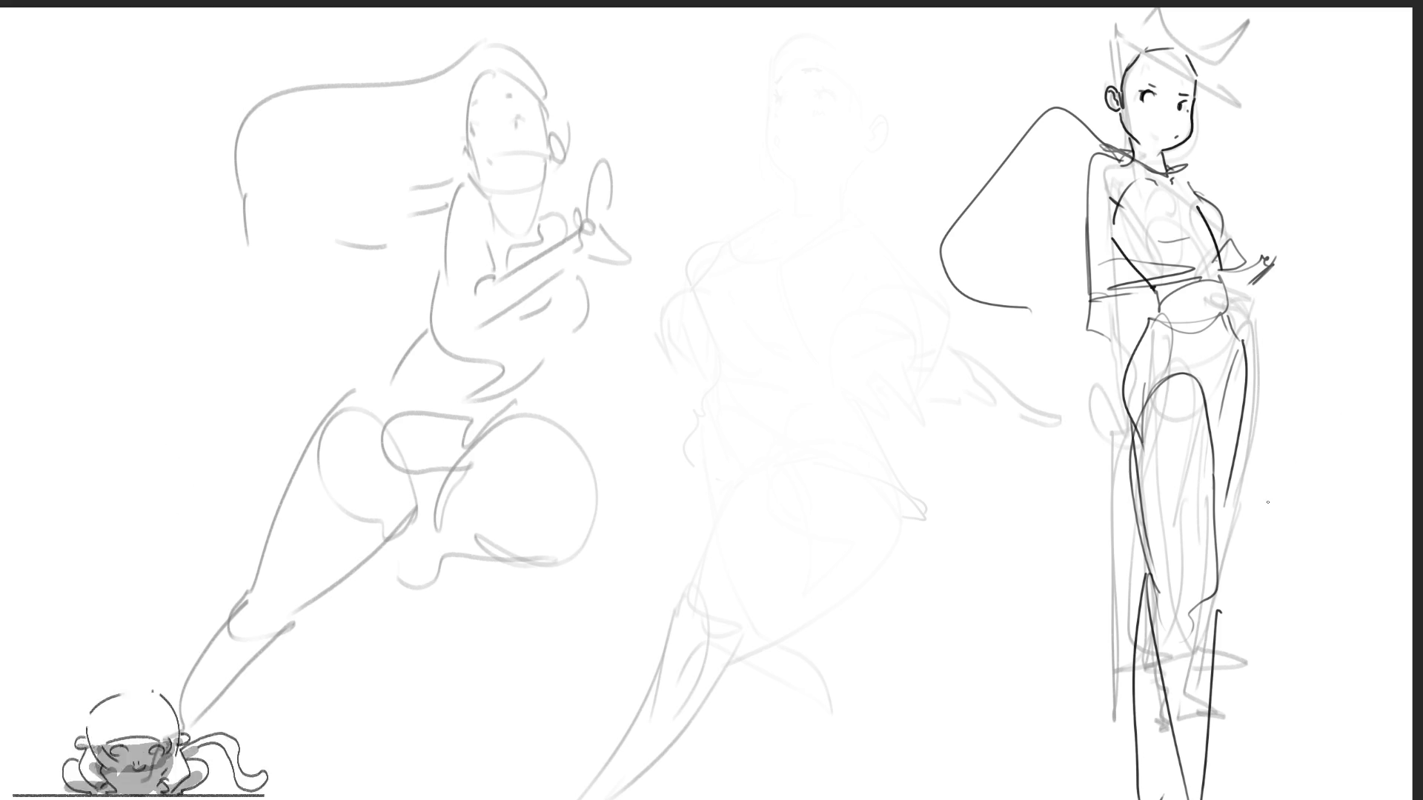
{"action": "left_click_drag", "start_coordinate": [1014, 310], "coordinate": [1083, 282]}
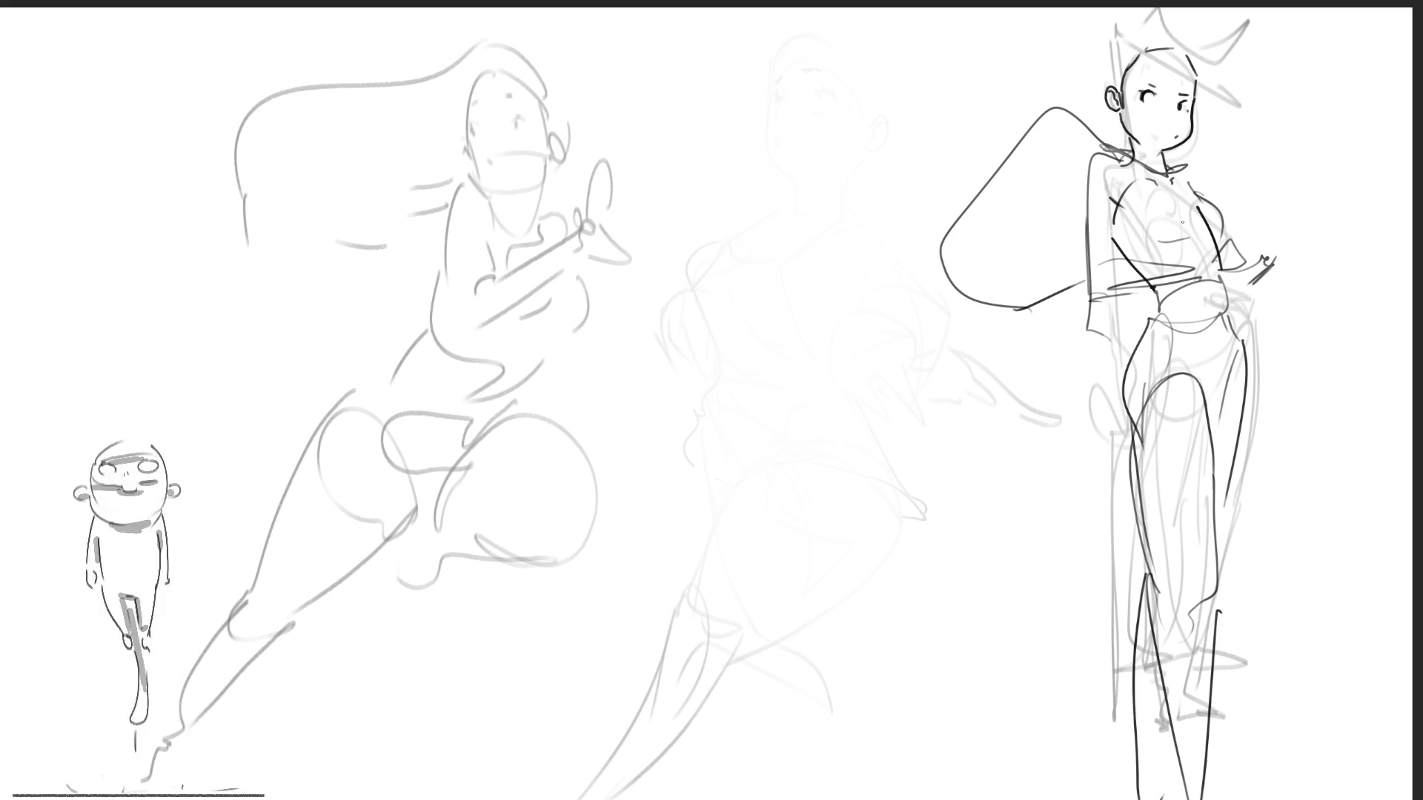
Ink the hair loop's top and upper-left edges, redrawing strokes that went astray.
{"action": "mouse_move", "coordinate": [1061, 101]}
{"action": "left_mouse_down"}
{"action": "mouse_move", "coordinate": [1125, 133]}
{"action": "mouse_move", "coordinate": [1084, 169]}
{"action": "left_mouse_up"}
{"action": "key", "text": "ctrl+z"}
{"action": "key", "text": "ctrl+z"}
{"action": "left_click_drag", "start_coordinate": [1062, 111], "coordinate": [1111, 159]}
{"action": "mouse_move", "coordinate": [930, 169]}
{"action": "left_mouse_down"}
{"action": "mouse_move", "coordinate": [940, 259]}
{"action": "mouse_move", "coordinate": [987, 124]}
{"action": "mouse_move", "coordinate": [1017, 212]}
{"action": "left_mouse_up"}
{"action": "key", "text": "ctrl+z"}
{"action": "key", "text": "ctrl+z"}
{"action": "mouse_move", "coordinate": [940, 251]}
{"action": "left_mouse_down"}
{"action": "mouse_move", "coordinate": [956, 163]}
{"action": "mouse_move", "coordinate": [999, 147]}
{"action": "left_mouse_up"}
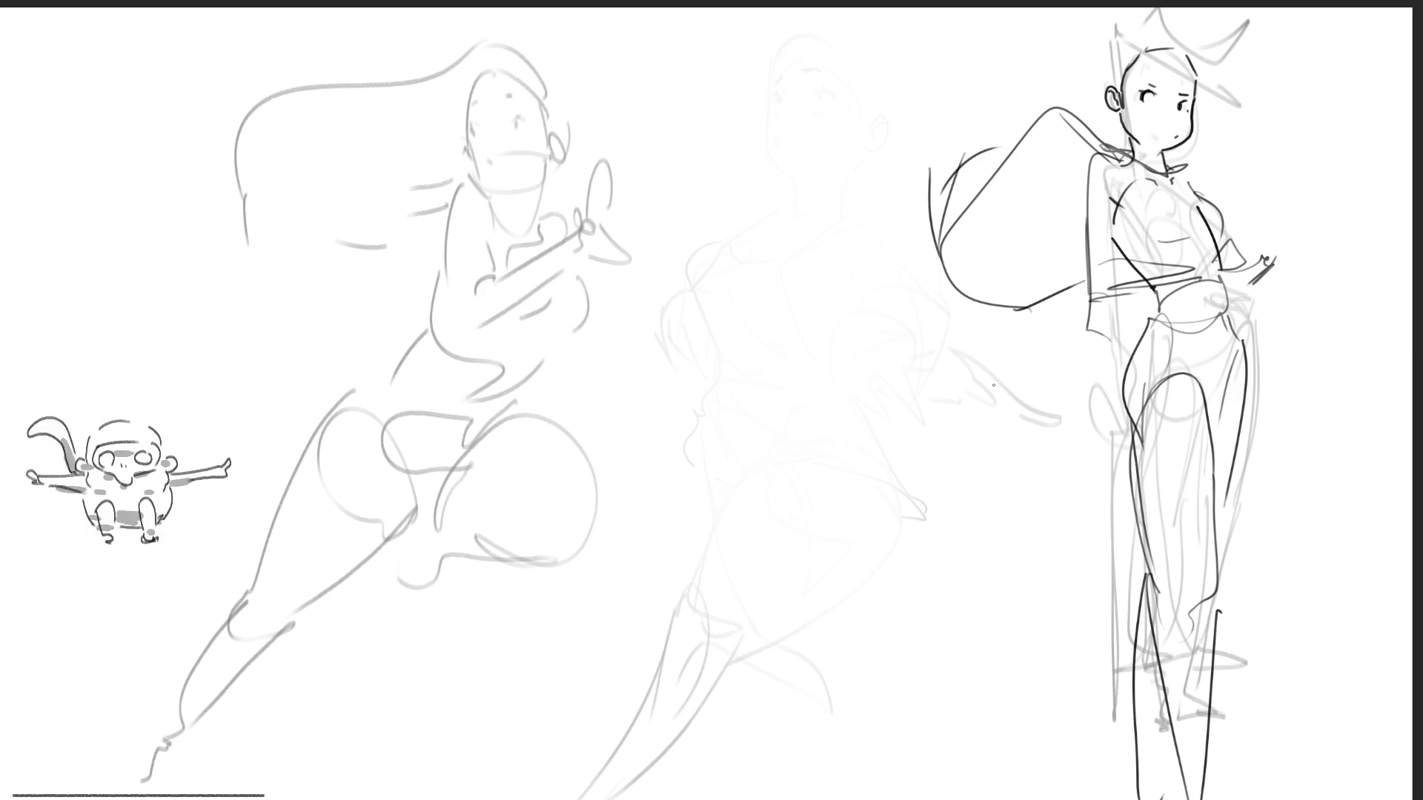
Add hair strands around the right figure's head.
{"action": "mouse_move", "coordinate": [1119, 76]}
{"action": "left_mouse_down"}
{"action": "mouse_move", "coordinate": [1148, 26]}
{"action": "mouse_move", "coordinate": [1207, 47]}
{"action": "mouse_move", "coordinate": [1241, 105]}
{"action": "left_mouse_up"}
{"action": "left_click_drag", "start_coordinate": [1095, 64], "coordinate": [1104, 30]}
{"action": "left_click_drag", "start_coordinate": [1227, 41], "coordinate": [1235, 90]}
{"action": "left_click_drag", "start_coordinate": [1191, 157], "coordinate": [1248, 151]}
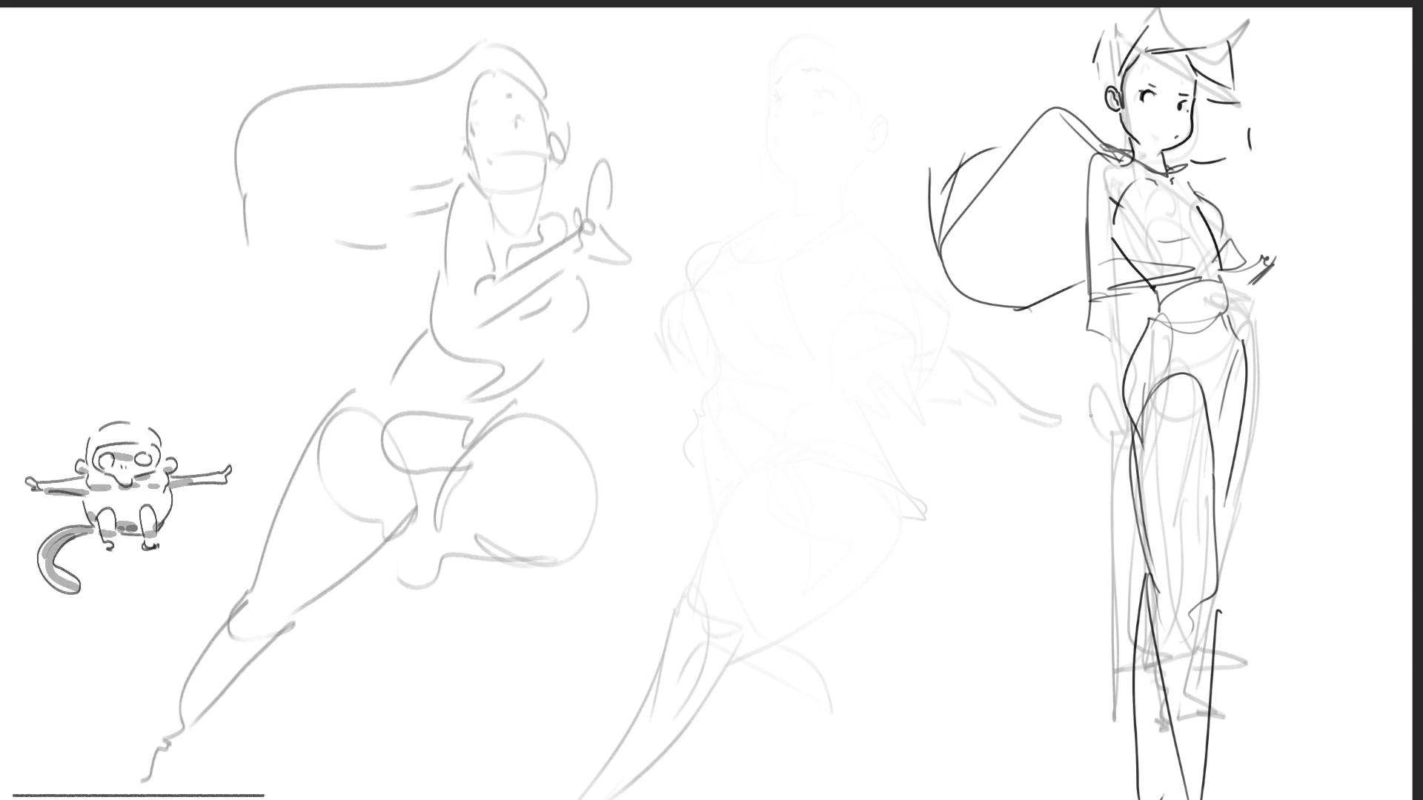
Ink a flared skirt with its hem across the hip and a left edge.
{"action": "mouse_move", "coordinate": [1072, 409]}
{"action": "left_mouse_down"}
{"action": "mouse_move", "coordinate": [1039, 384]}
{"action": "mouse_move", "coordinate": [1188, 394]}
{"action": "mouse_move", "coordinate": [1345, 364]}
{"action": "left_mouse_up"}
{"action": "mouse_move", "coordinate": [1031, 385]}
{"action": "left_mouse_down"}
{"action": "mouse_move", "coordinate": [1150, 311]}
{"action": "mouse_move", "coordinate": [1345, 364]}
{"action": "mouse_move", "coordinate": [1253, 400]}
{"action": "left_mouse_up"}
{"action": "left_click_drag", "start_coordinate": [1067, 409], "coordinate": [1120, 402]}
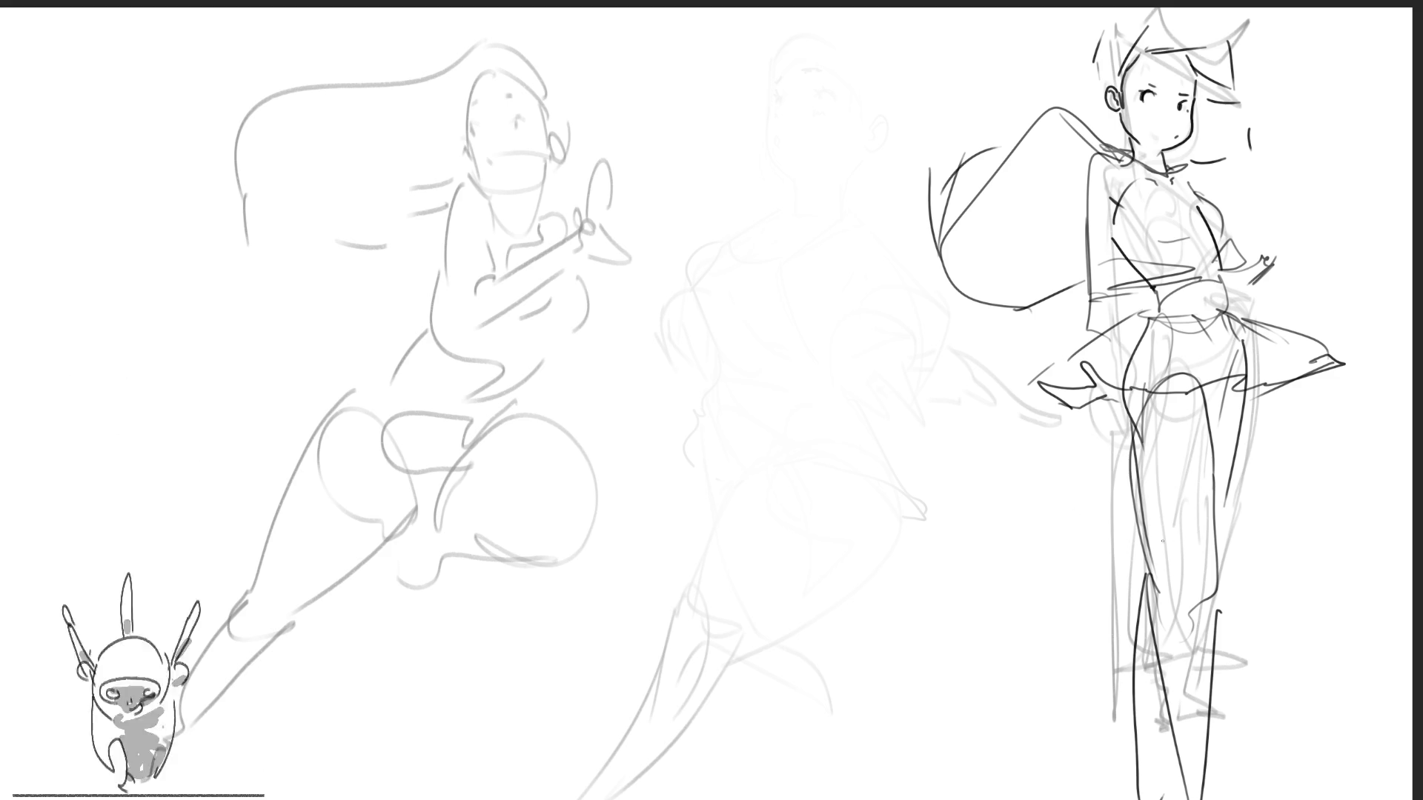
Ink the right figure's thigh curve and parallel sword blades in her hand, then the left figure's mouth.
{"action": "left_click_drag", "start_coordinate": [1145, 556], "coordinate": [1216, 502]}
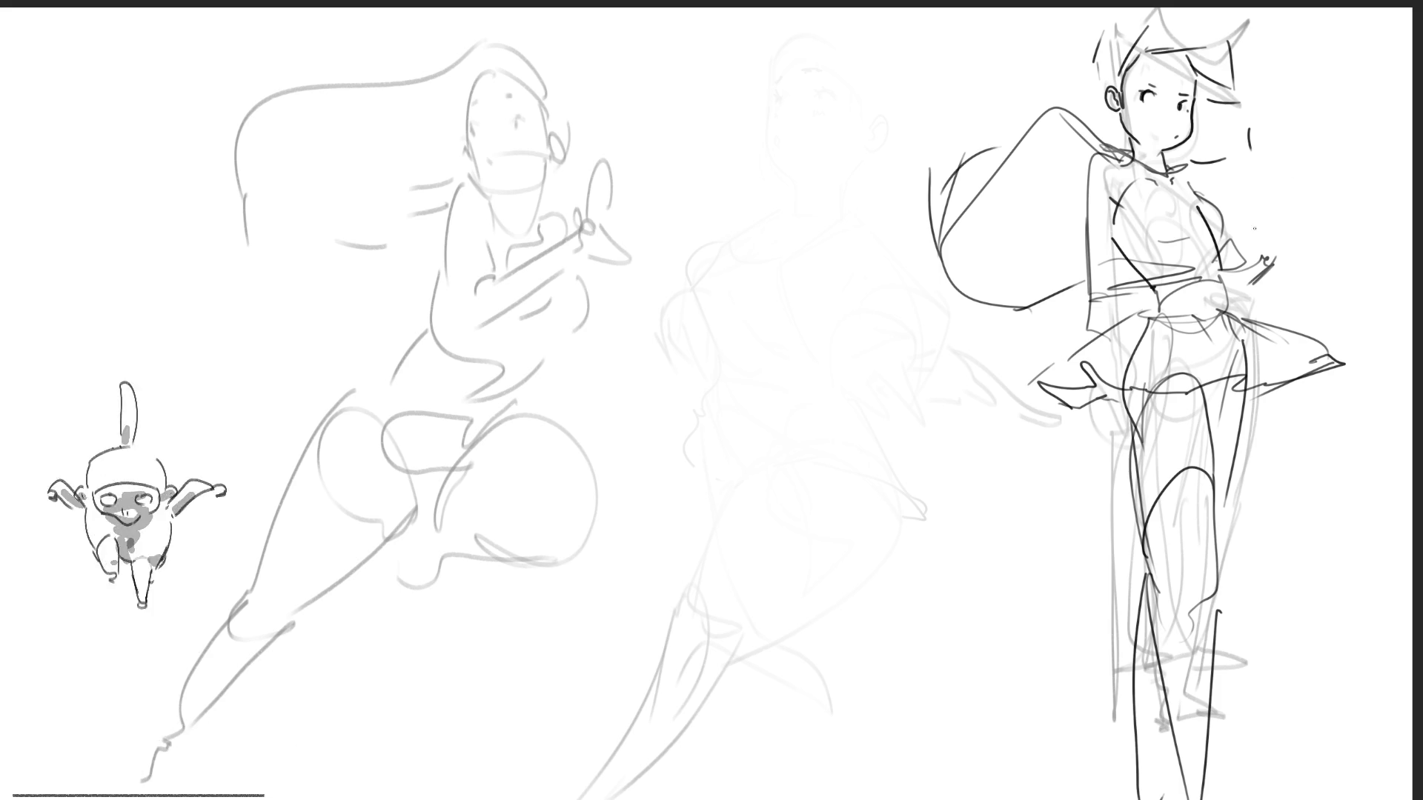
{"action": "mouse_move", "coordinate": [1245, 259]}
{"action": "left_mouse_down"}
{"action": "mouse_move", "coordinate": [1295, 187]}
{"action": "mouse_move", "coordinate": [1247, 261]}
{"action": "left_mouse_up"}
{"action": "mouse_move", "coordinate": [1343, 192]}
{"action": "left_mouse_down"}
{"action": "mouse_move", "coordinate": [1251, 261]}
{"action": "mouse_move", "coordinate": [1367, 195]}
{"action": "mouse_move", "coordinate": [1252, 275]}
{"action": "left_mouse_up"}
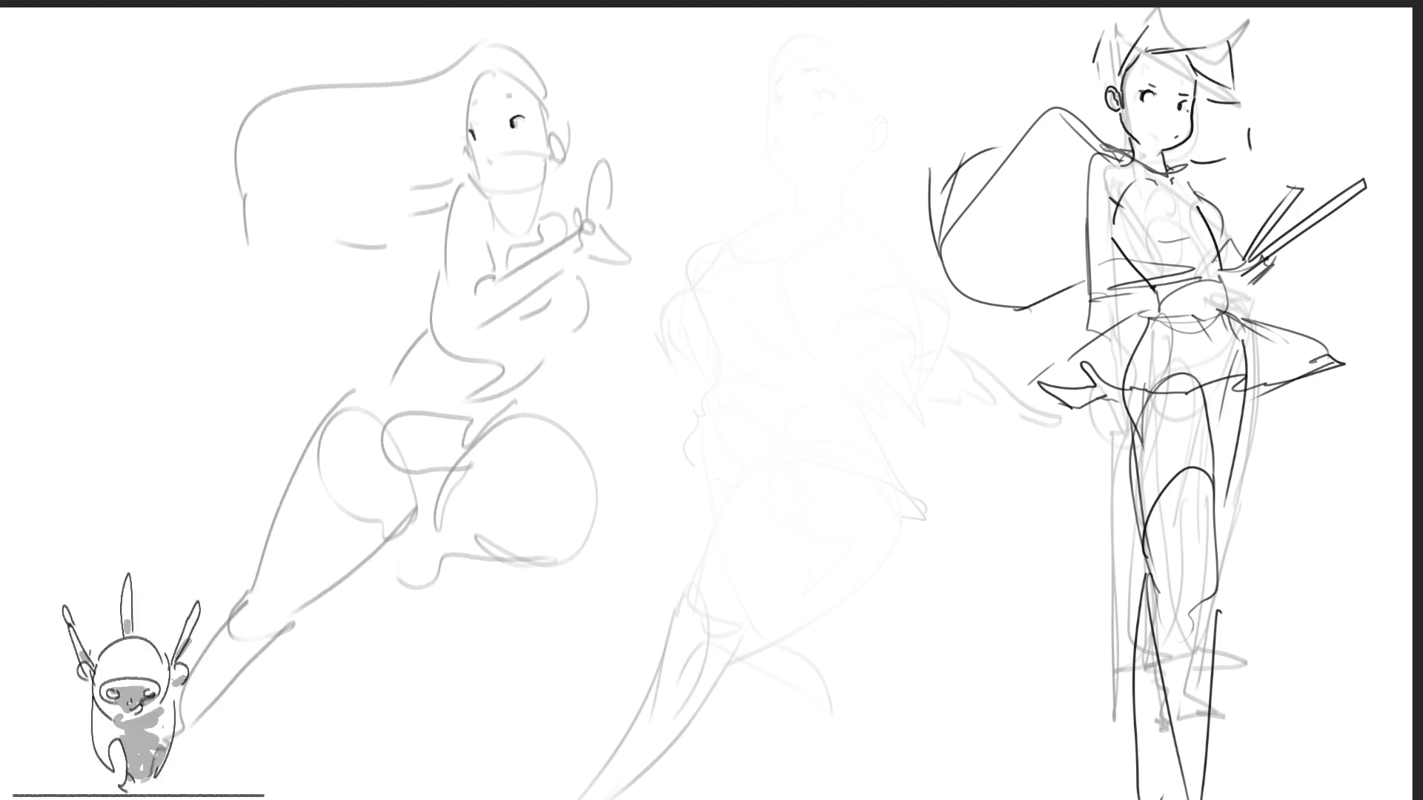
{"action": "mouse_move", "coordinate": [551, 160]}
{"action": "left_mouse_down"}
{"action": "mouse_move", "coordinate": [495, 148]}
{"action": "mouse_move", "coordinate": [568, 166]}
{"action": "mouse_move", "coordinate": [562, 119]}
{"action": "mouse_move", "coordinate": [568, 135]}
{"action": "left_mouse_up"}
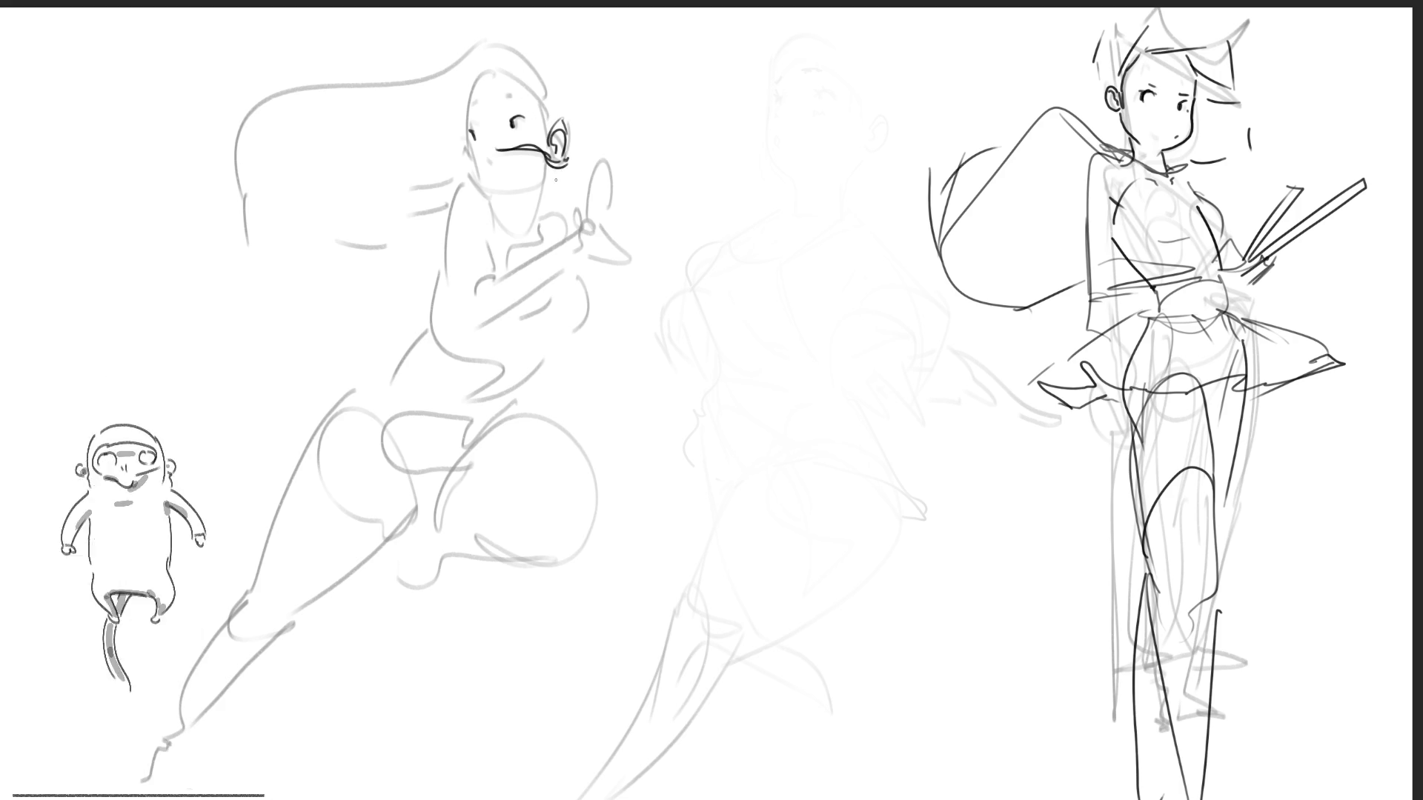
Ink the left figure's tongue, hair strand, face edge, eyebrow and jaw, then her raised hand.
{"action": "mouse_move", "coordinate": [483, 159]}
{"action": "left_mouse_down"}
{"action": "mouse_move", "coordinate": [461, 164]}
{"action": "mouse_move", "coordinate": [523, 139]}
{"action": "left_mouse_up"}
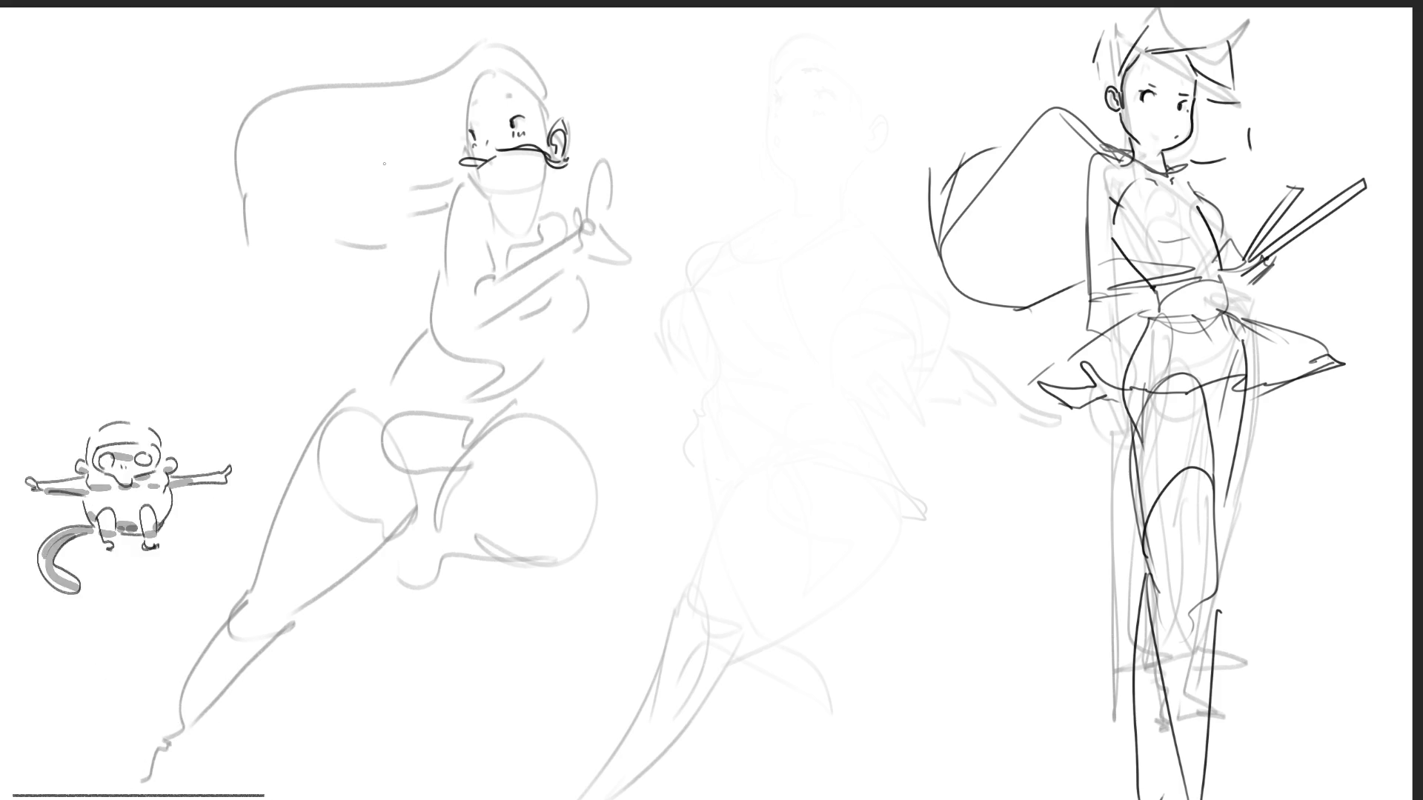
{"action": "left_click_drag", "start_coordinate": [379, 173], "coordinate": [454, 172]}
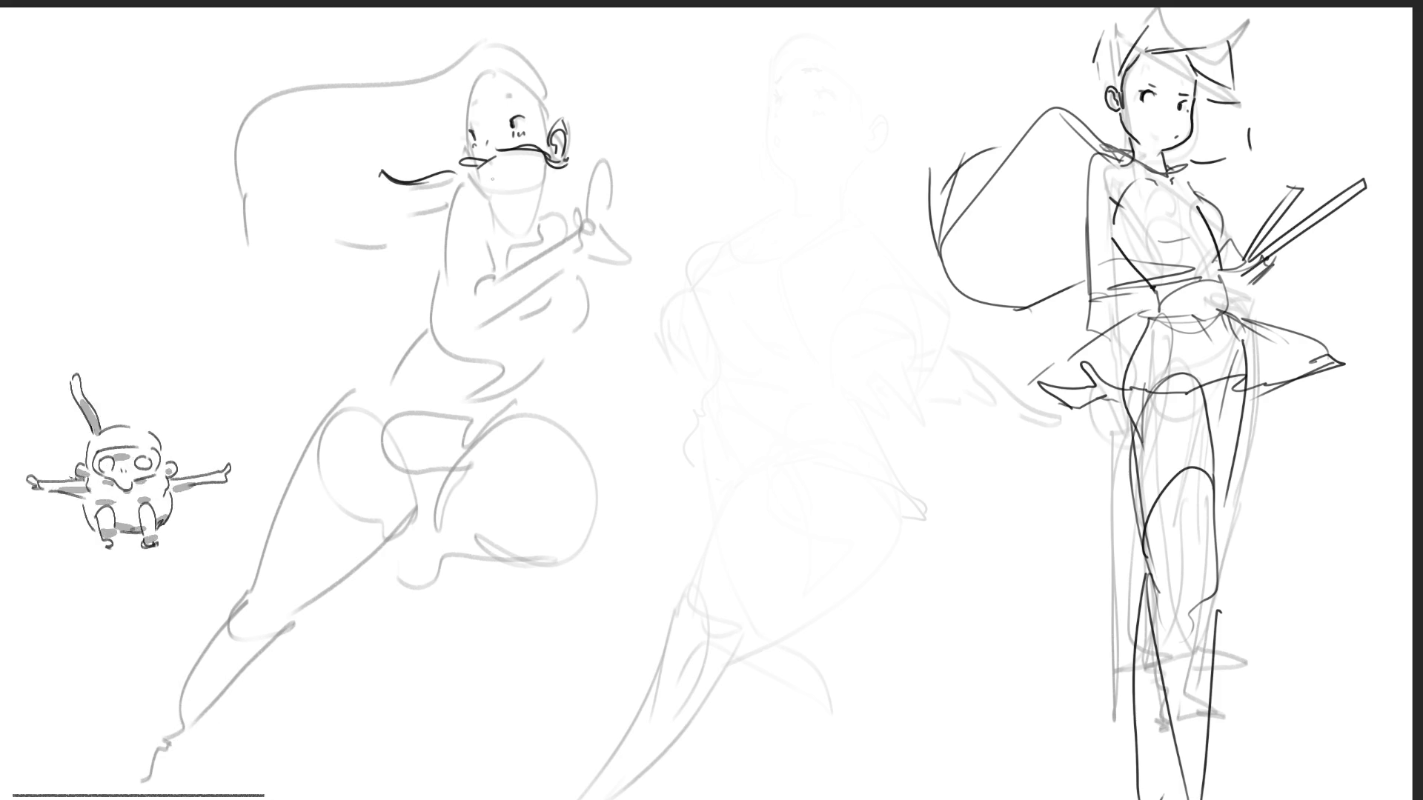
{"action": "mouse_move", "coordinate": [467, 102]}
{"action": "left_mouse_down"}
{"action": "mouse_move", "coordinate": [472, 112]}
{"action": "mouse_move", "coordinate": [516, 92]}
{"action": "left_mouse_up"}
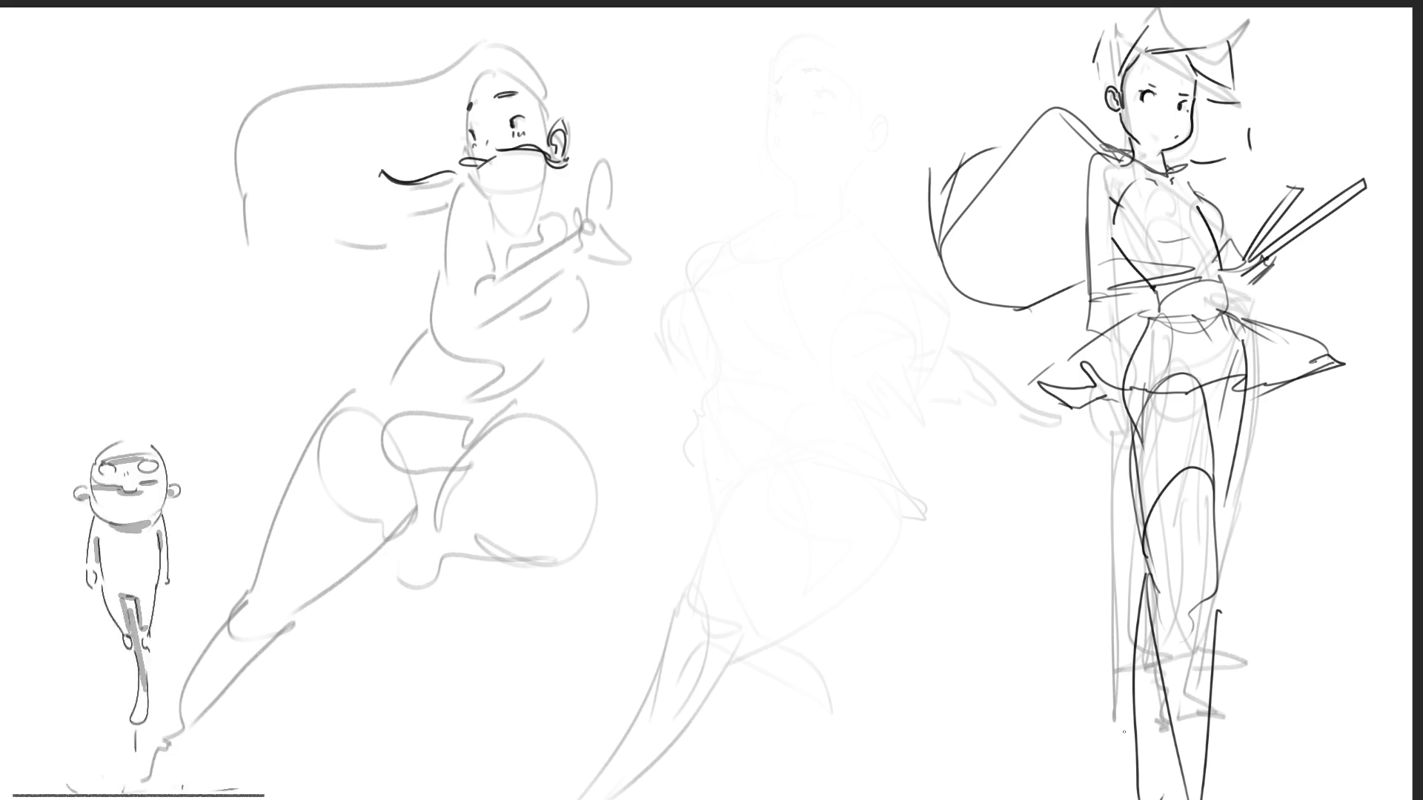
{"action": "left_click_drag", "start_coordinate": [476, 170], "coordinate": [500, 192]}
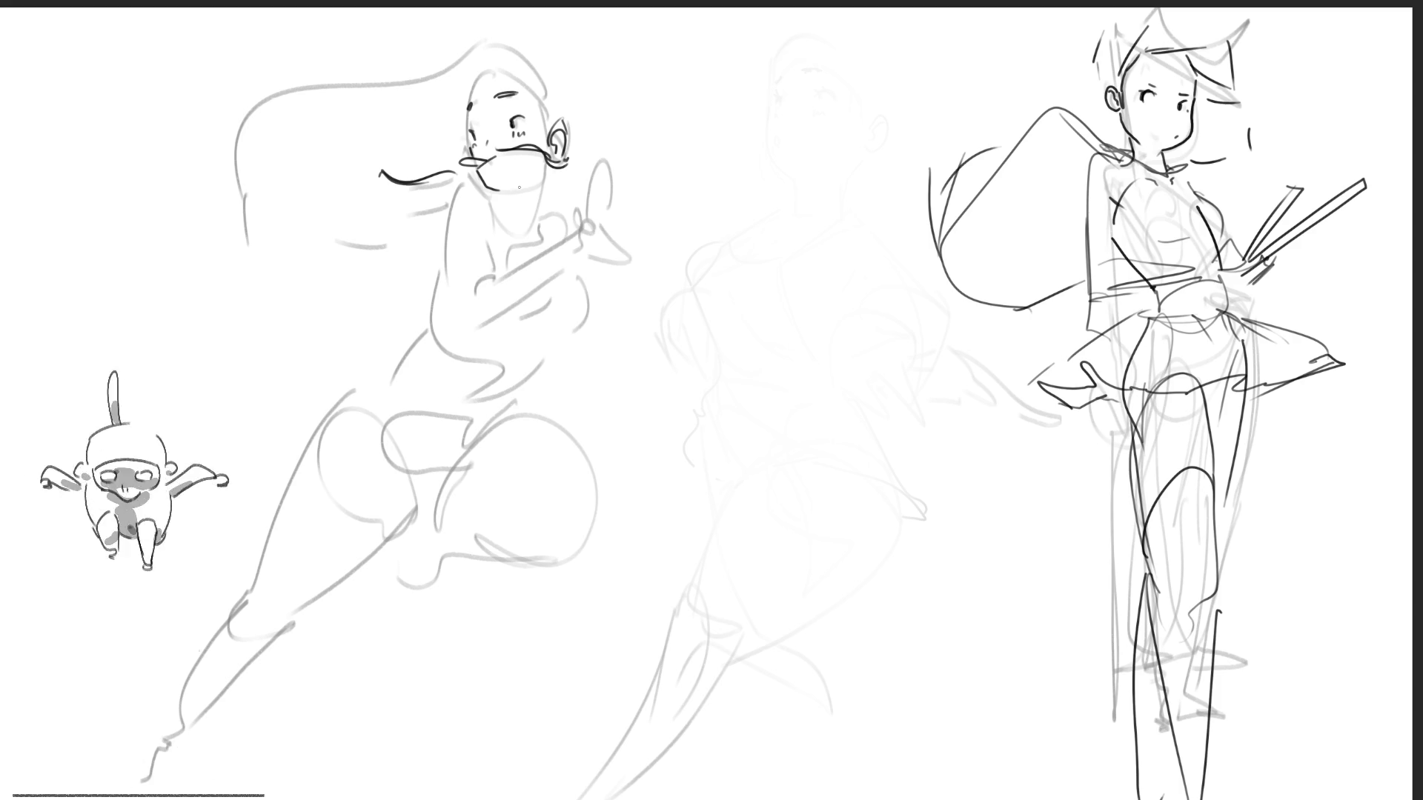
{"action": "mouse_move", "coordinate": [549, 170]}
{"action": "left_mouse_down"}
{"action": "mouse_move", "coordinate": [535, 227]}
{"action": "mouse_move", "coordinate": [489, 203]}
{"action": "left_mouse_up"}
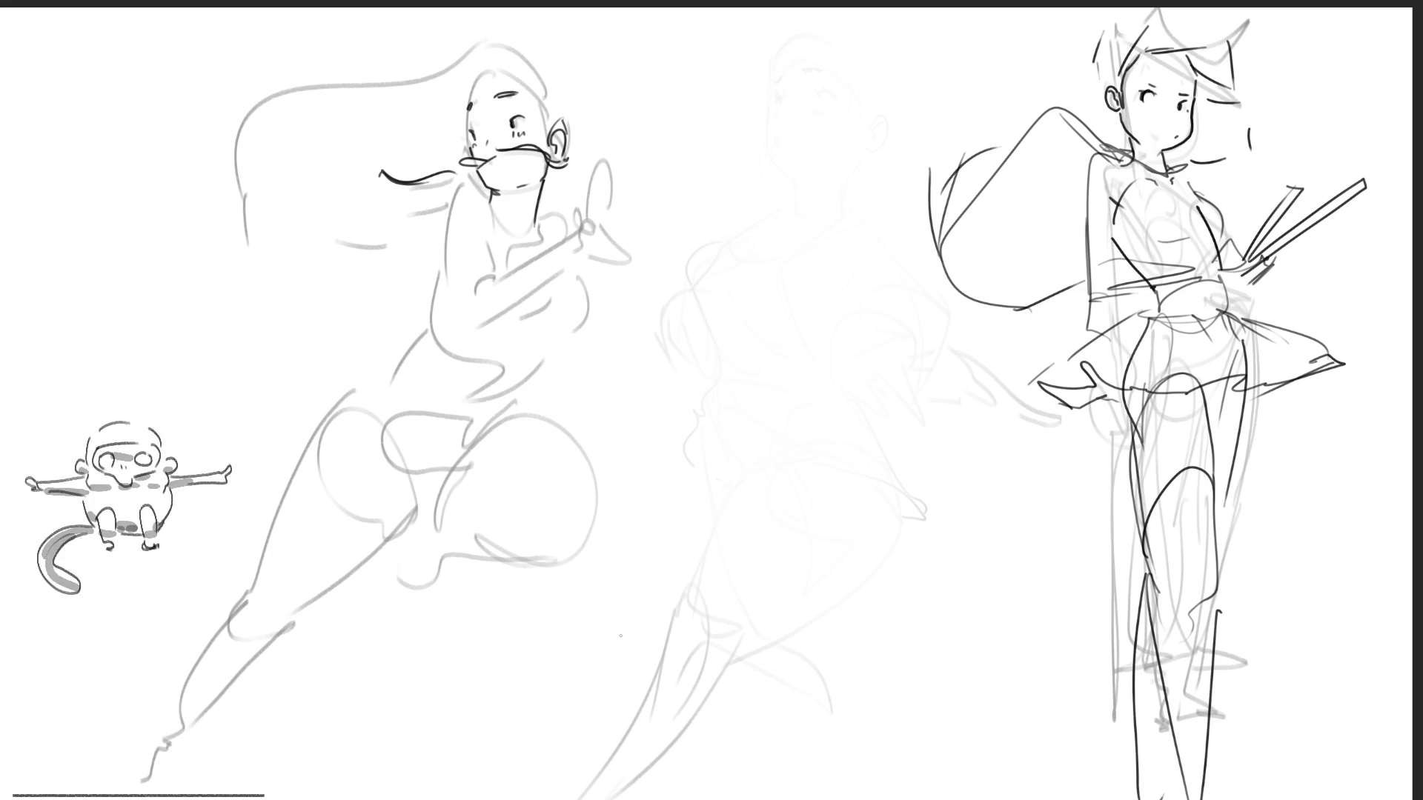
{"action": "mouse_move", "coordinate": [582, 232]}
{"action": "left_mouse_down"}
{"action": "mouse_move", "coordinate": [612, 185]}
{"action": "mouse_move", "coordinate": [630, 221]}
{"action": "mouse_move", "coordinate": [610, 239]}
{"action": "mouse_move", "coordinate": [655, 166]}
{"action": "left_mouse_up"}
Ink fingers on the left figure's raised hand and a cuff around the wrist.
{"action": "left_click_drag", "start_coordinate": [643, 192], "coordinate": [663, 171]}
{"action": "left_click_drag", "start_coordinate": [638, 217], "coordinate": [665, 198]}
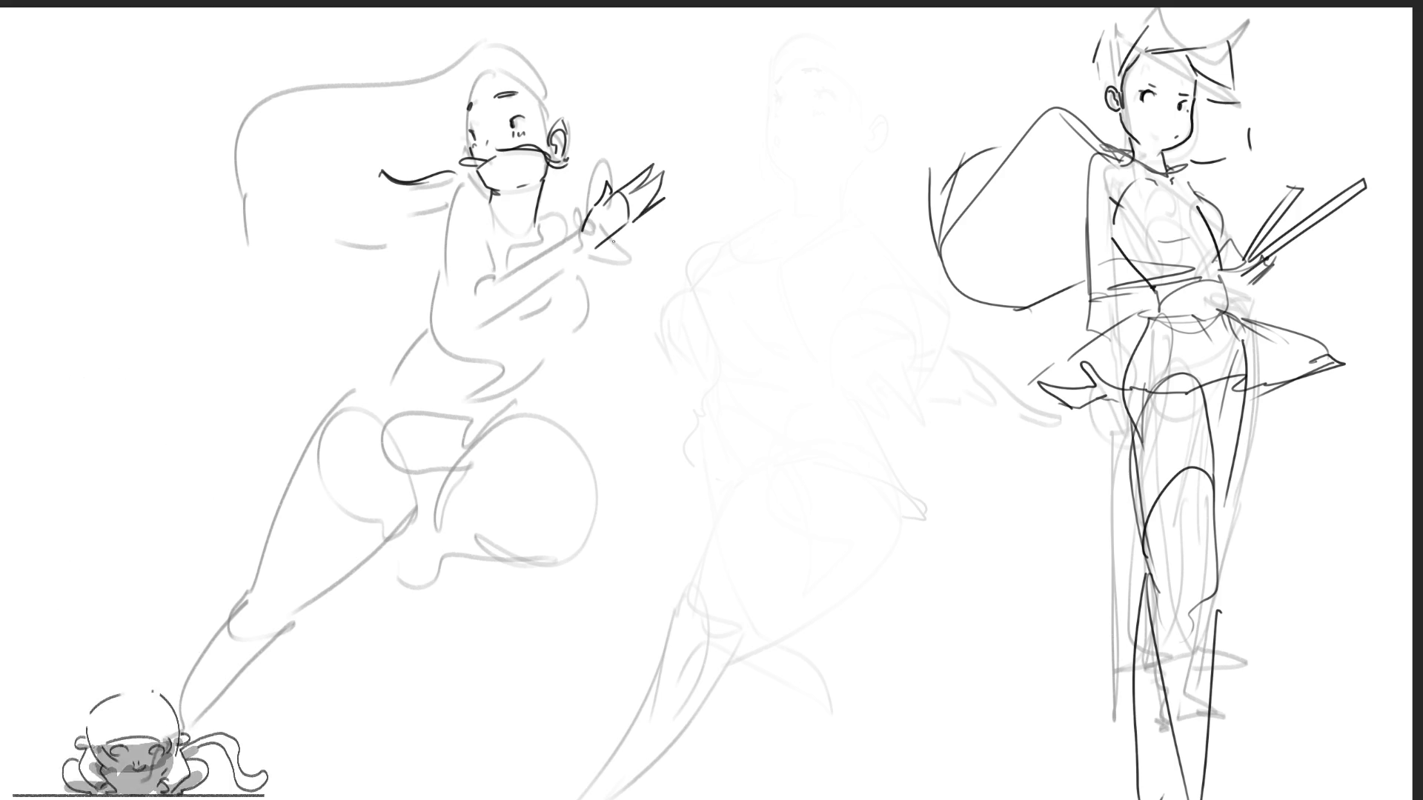
{"action": "mouse_move", "coordinate": [576, 228]}
{"action": "left_mouse_down"}
{"action": "mouse_move", "coordinate": [590, 253]}
{"action": "mouse_move", "coordinate": [553, 237]}
{"action": "left_mouse_up"}
{"action": "mouse_move", "coordinate": [554, 237]}
{"action": "left_mouse_down"}
{"action": "mouse_move", "coordinate": [571, 266]}
{"action": "mouse_move", "coordinate": [592, 253]}
{"action": "left_mouse_up"}
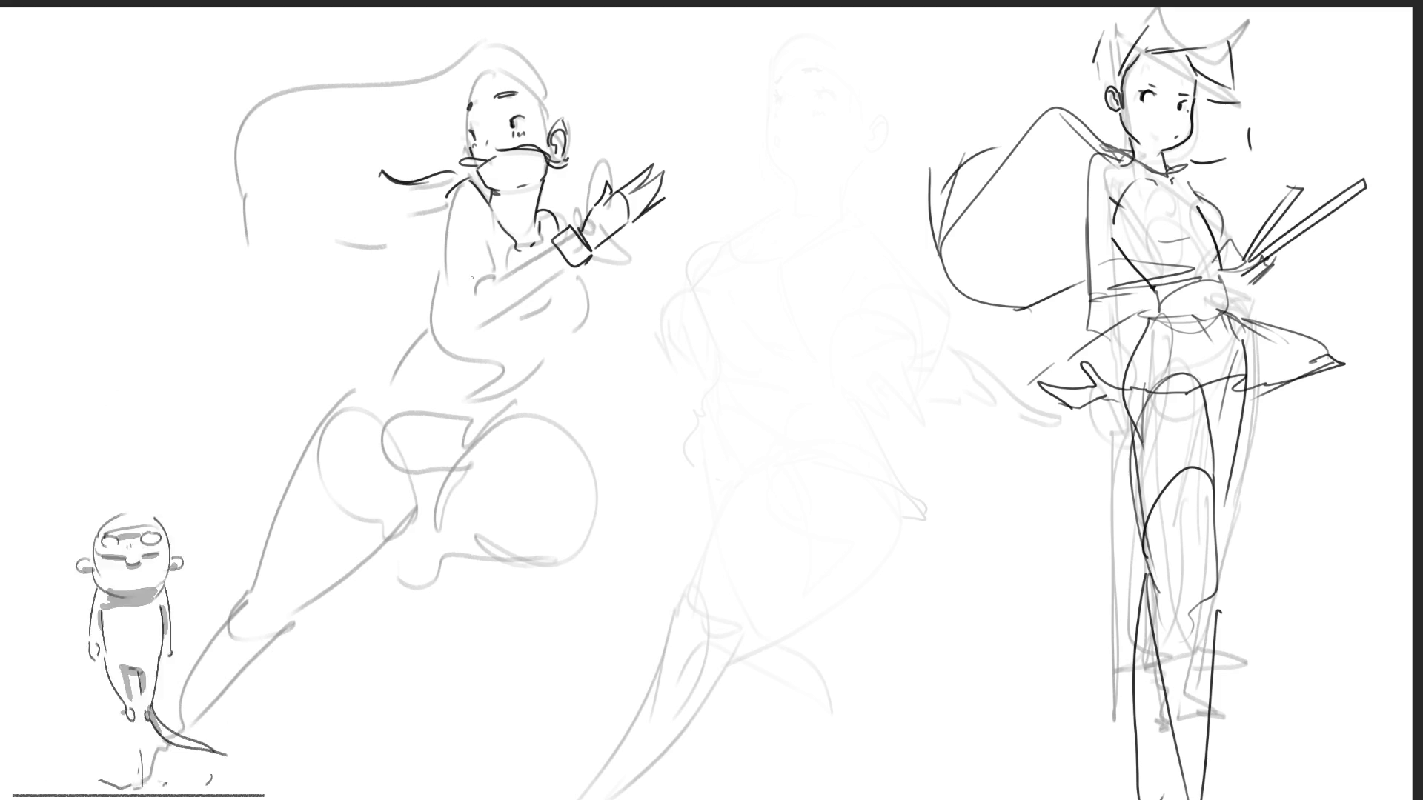
Trace the body outline, forearm and a torso line, undoing the torso's right-side stroke.
{"action": "left_click_drag", "start_coordinate": [443, 215], "coordinate": [471, 327]}
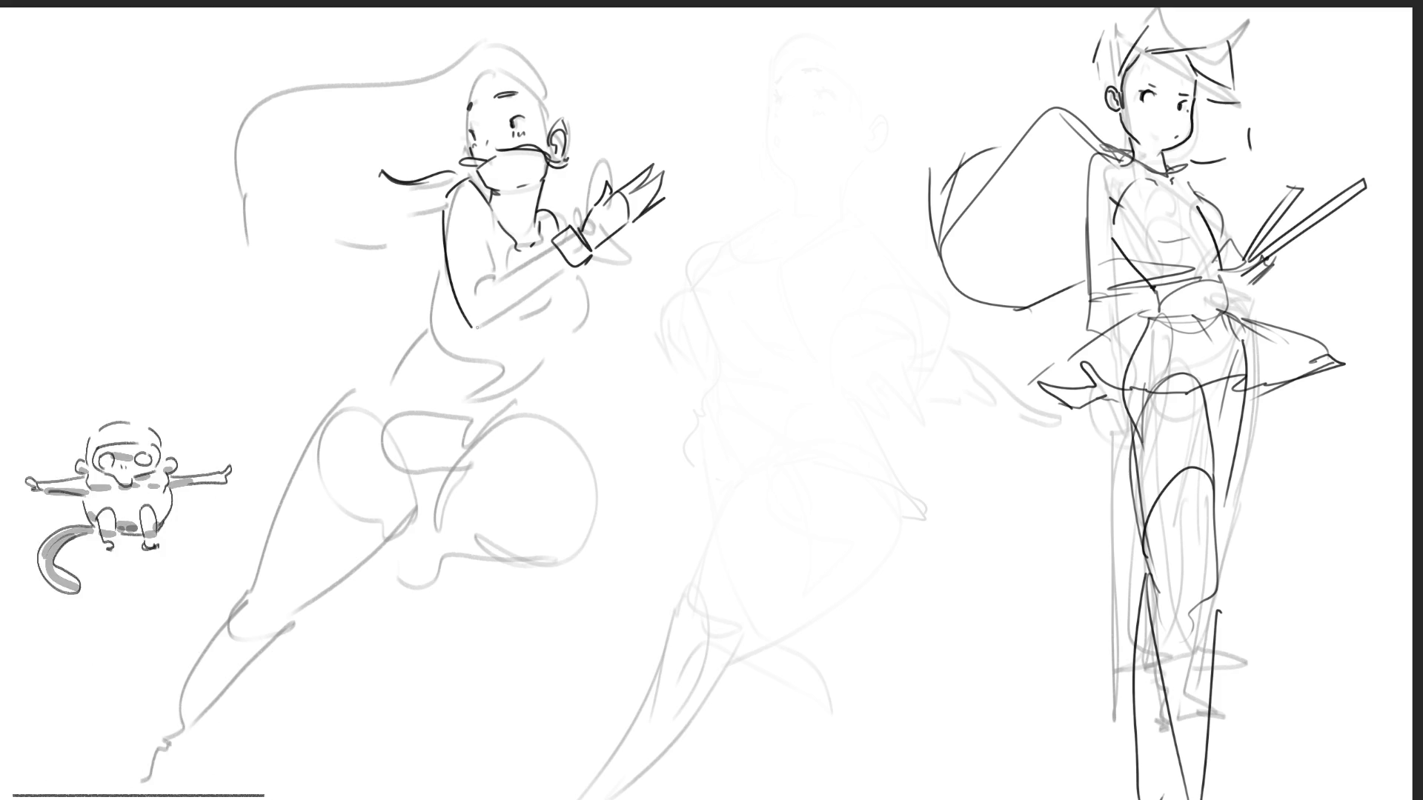
{"action": "mouse_move", "coordinate": [480, 329]}
{"action": "left_mouse_down"}
{"action": "mouse_move", "coordinate": [560, 258]}
{"action": "mouse_move", "coordinate": [478, 289]}
{"action": "left_mouse_up"}
{"action": "left_click_drag", "start_coordinate": [488, 229], "coordinate": [493, 257]}
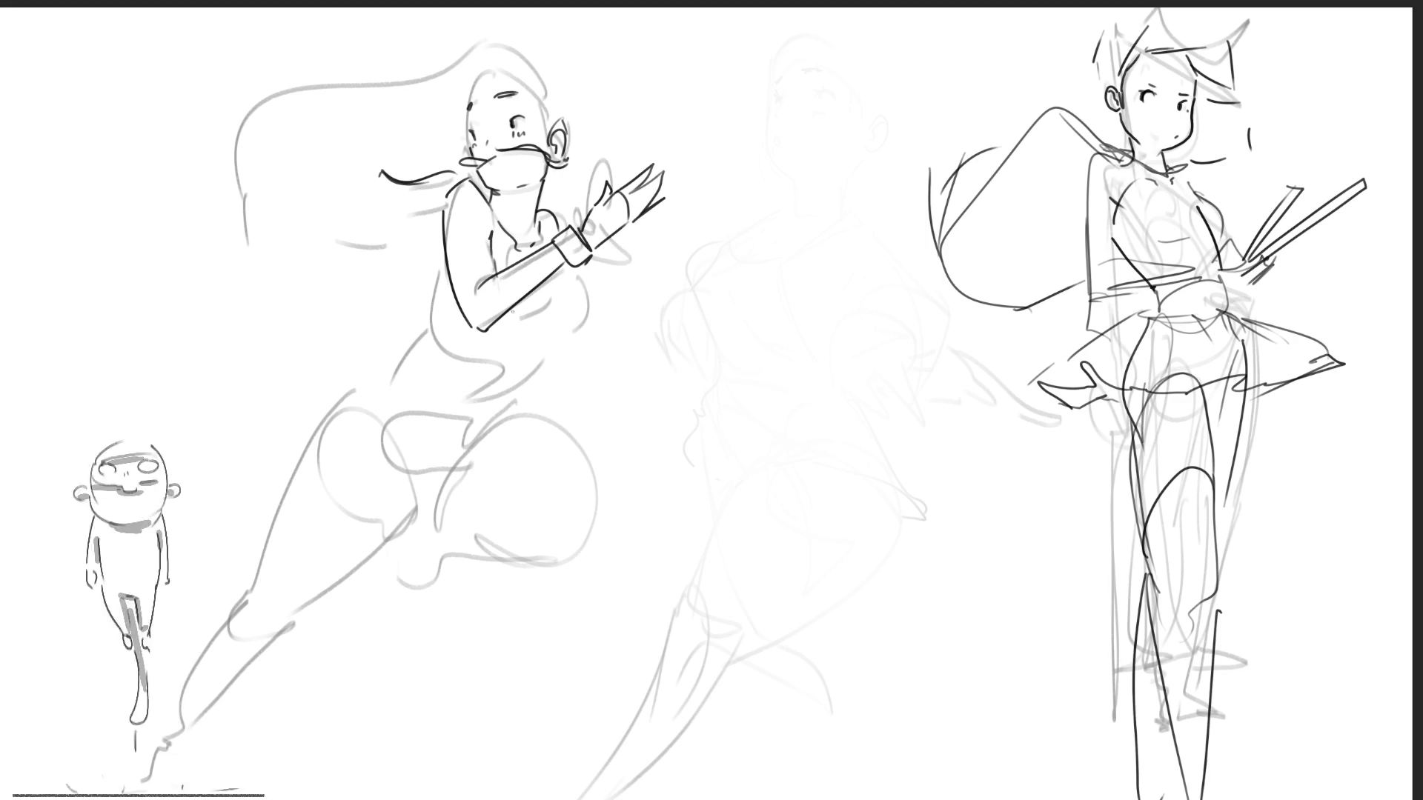
{"action": "left_click_drag", "start_coordinate": [584, 278], "coordinate": [572, 356]}
{"action": "key", "text": "ctrl+z"}
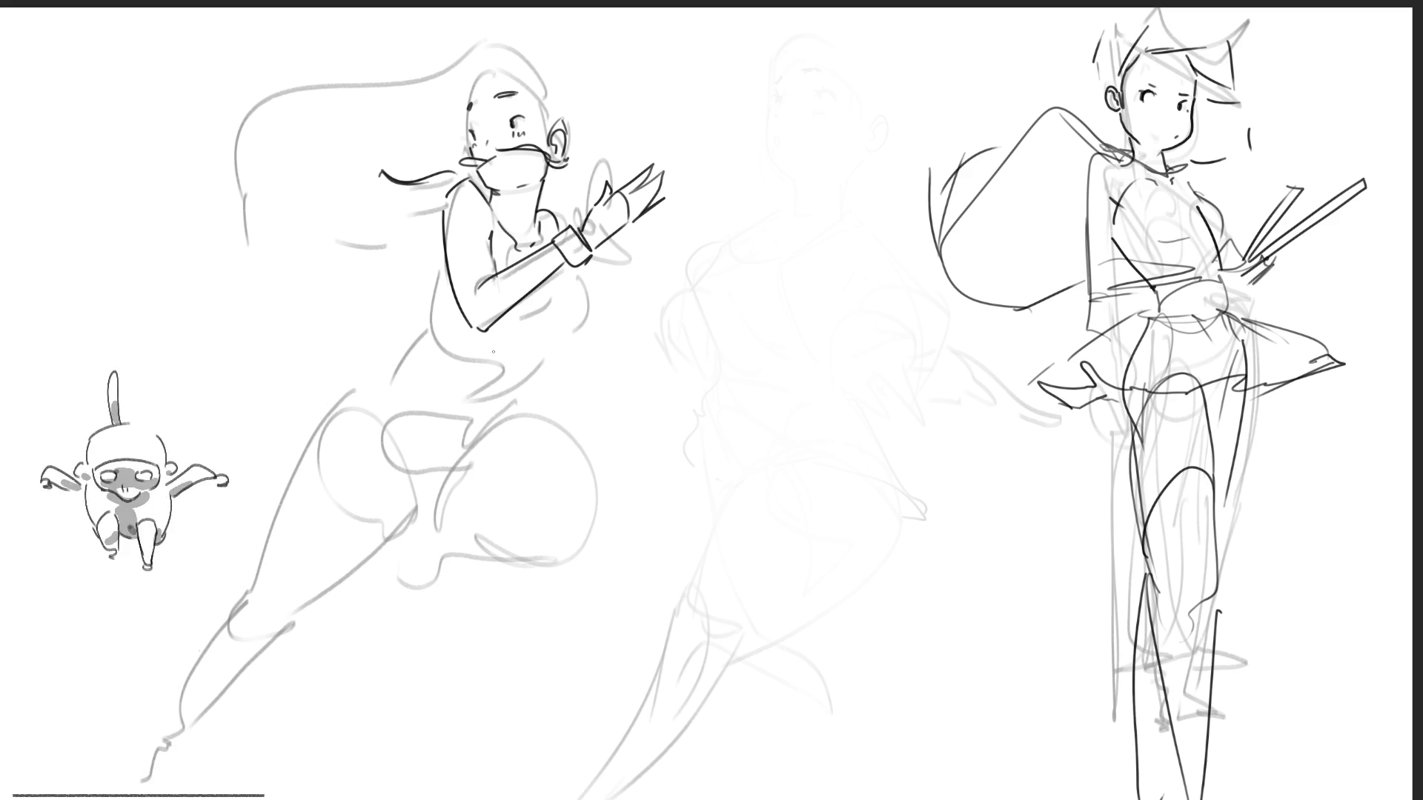
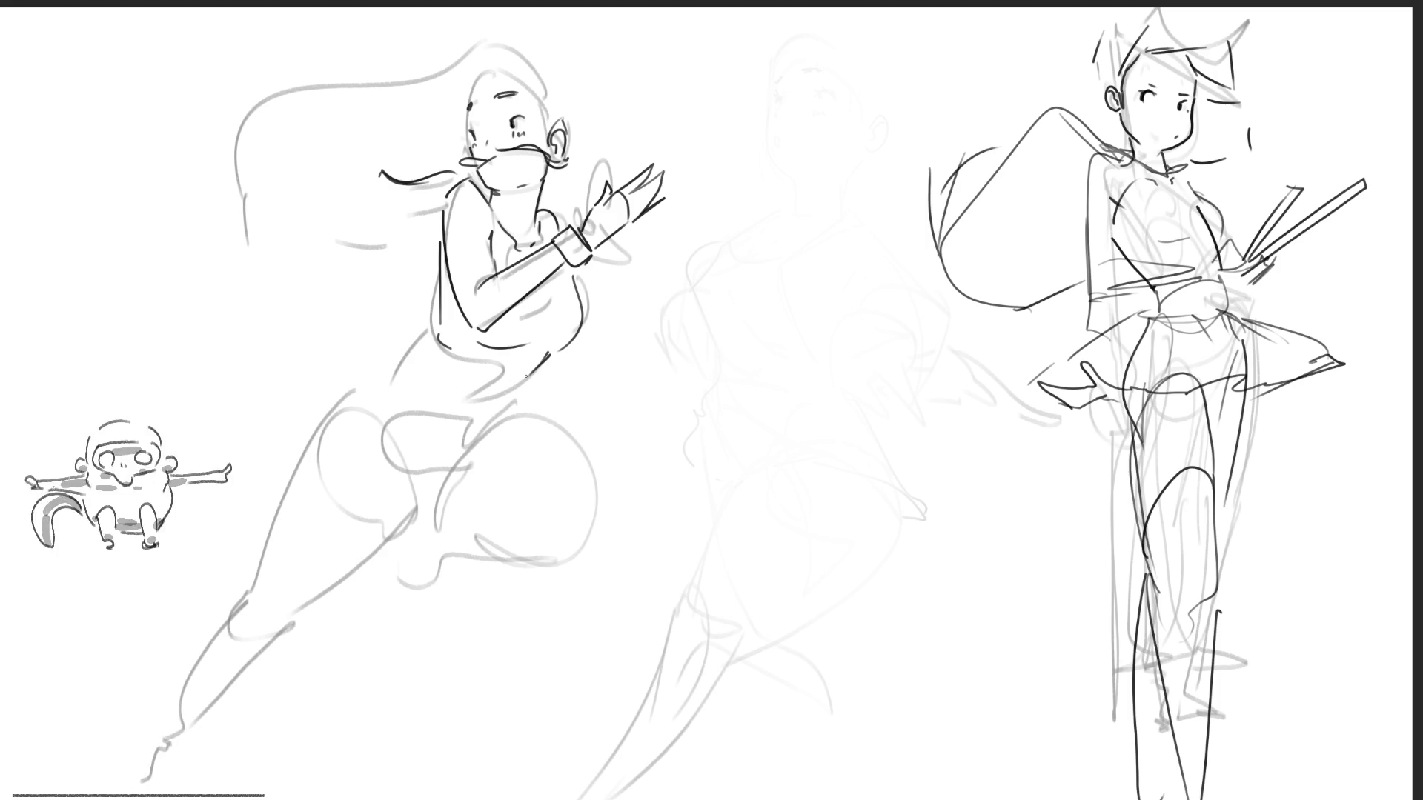
Trace dark pen strokes along the leaping girl's back and down the front of her leg.
{"action": "left_click_drag", "start_coordinate": [433, 335], "coordinate": [272, 524]}
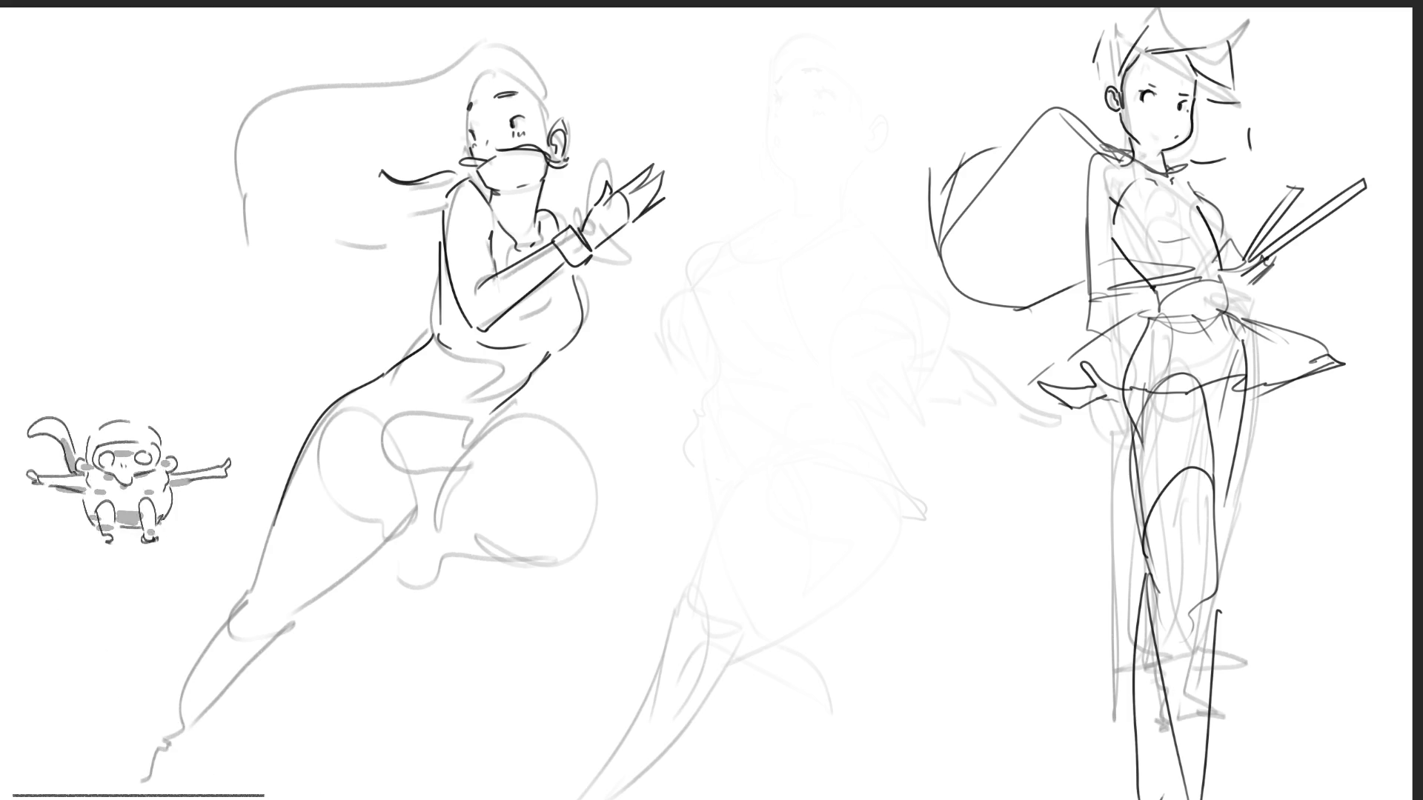
{"action": "left_click_drag", "start_coordinate": [255, 634], "coordinate": [427, 521]}
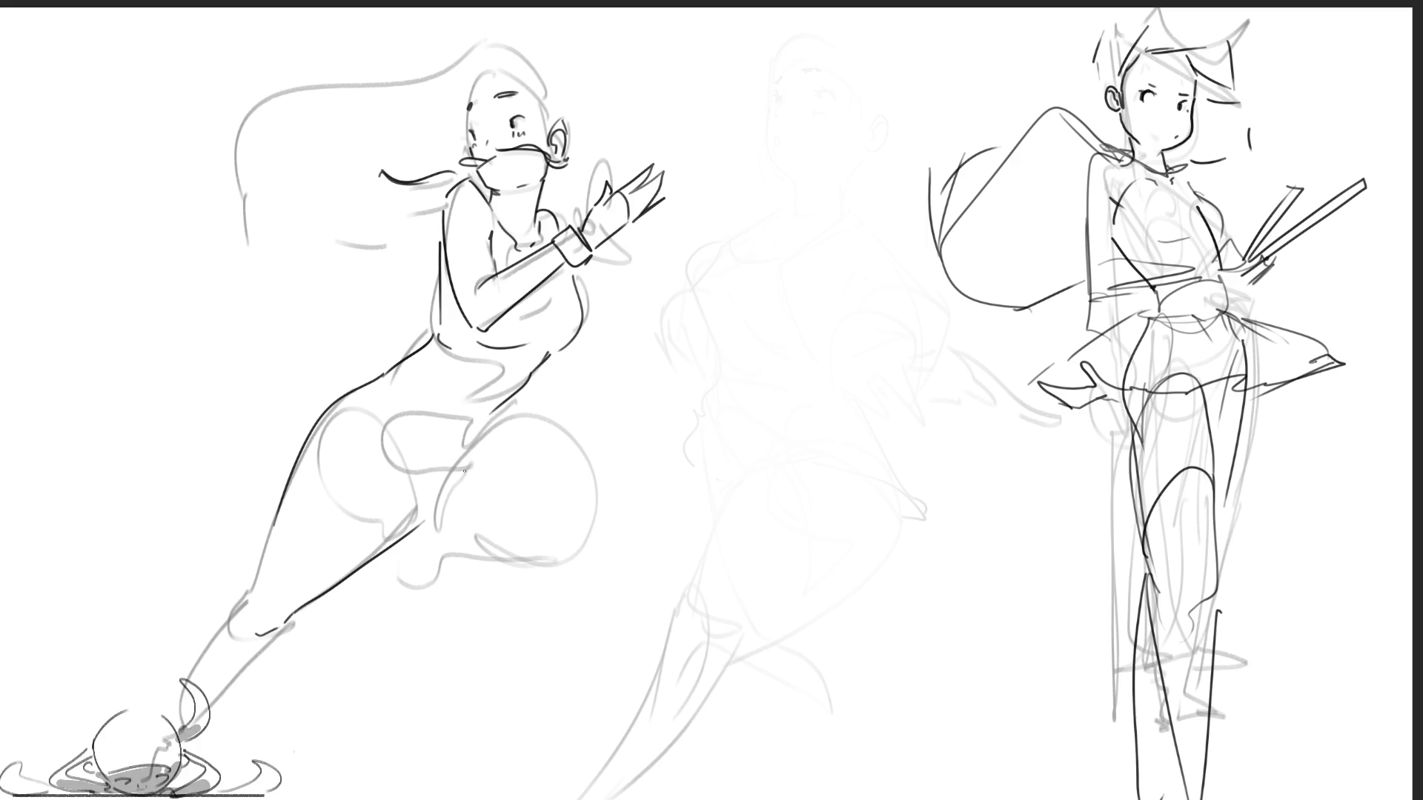
Undo the misplaced strokes and redraw the leaping girl's lower-leg outline down toward the foot.
{"action": "key", "text": "ctrl+z"}
{"action": "left_click_drag", "start_coordinate": [286, 618], "coordinate": [405, 512]}
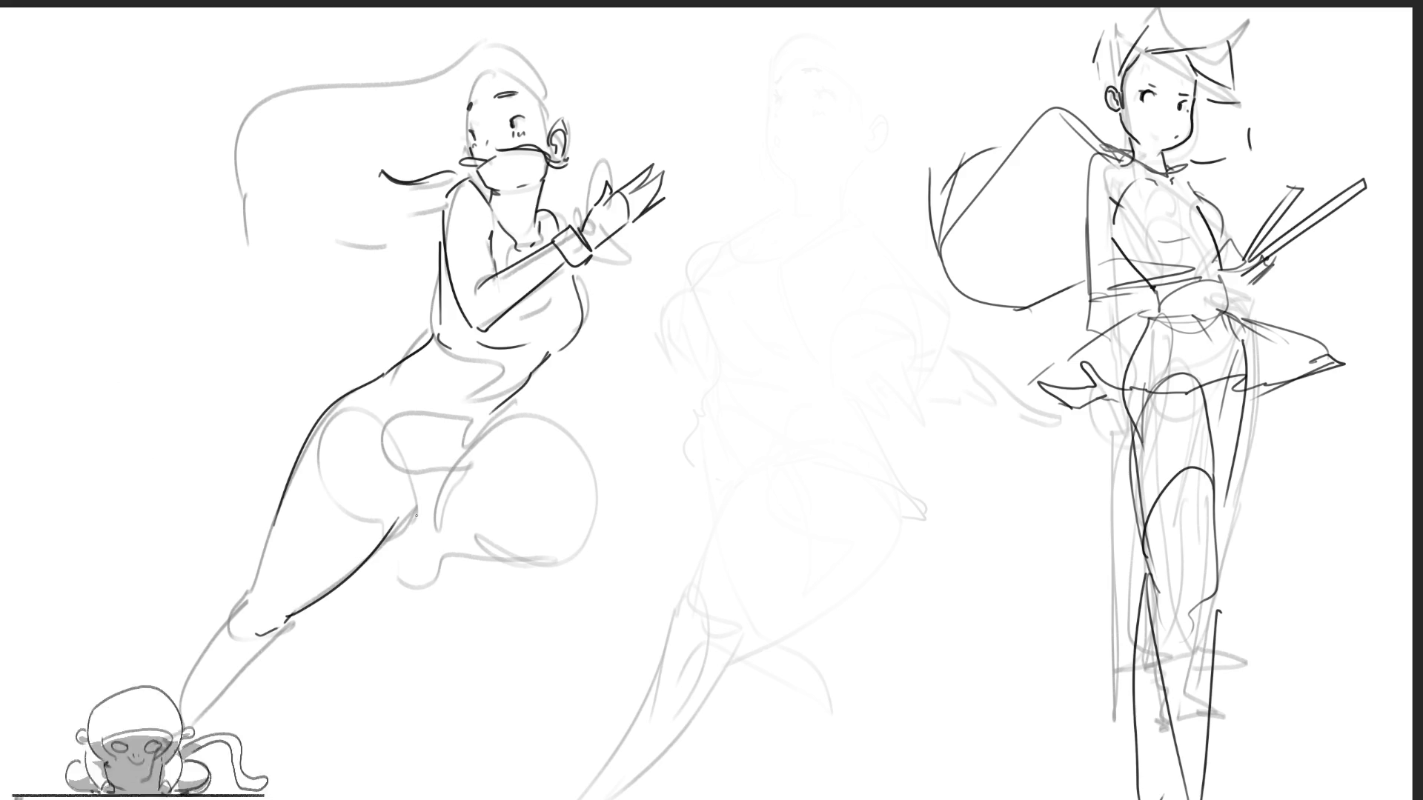
{"action": "mouse_move", "coordinate": [276, 510]}
{"action": "left_mouse_down"}
{"action": "mouse_move", "coordinate": [234, 627]}
{"action": "mouse_move", "coordinate": [213, 614]}
{"action": "mouse_move", "coordinate": [226, 636]}
{"action": "mouse_move", "coordinate": [215, 631]}
{"action": "left_mouse_up"}
{"action": "key", "text": "ctrl+z"}
{"action": "key", "text": "ctrl+z"}
{"action": "left_click_drag", "start_coordinate": [183, 739], "coordinate": [291, 625]}
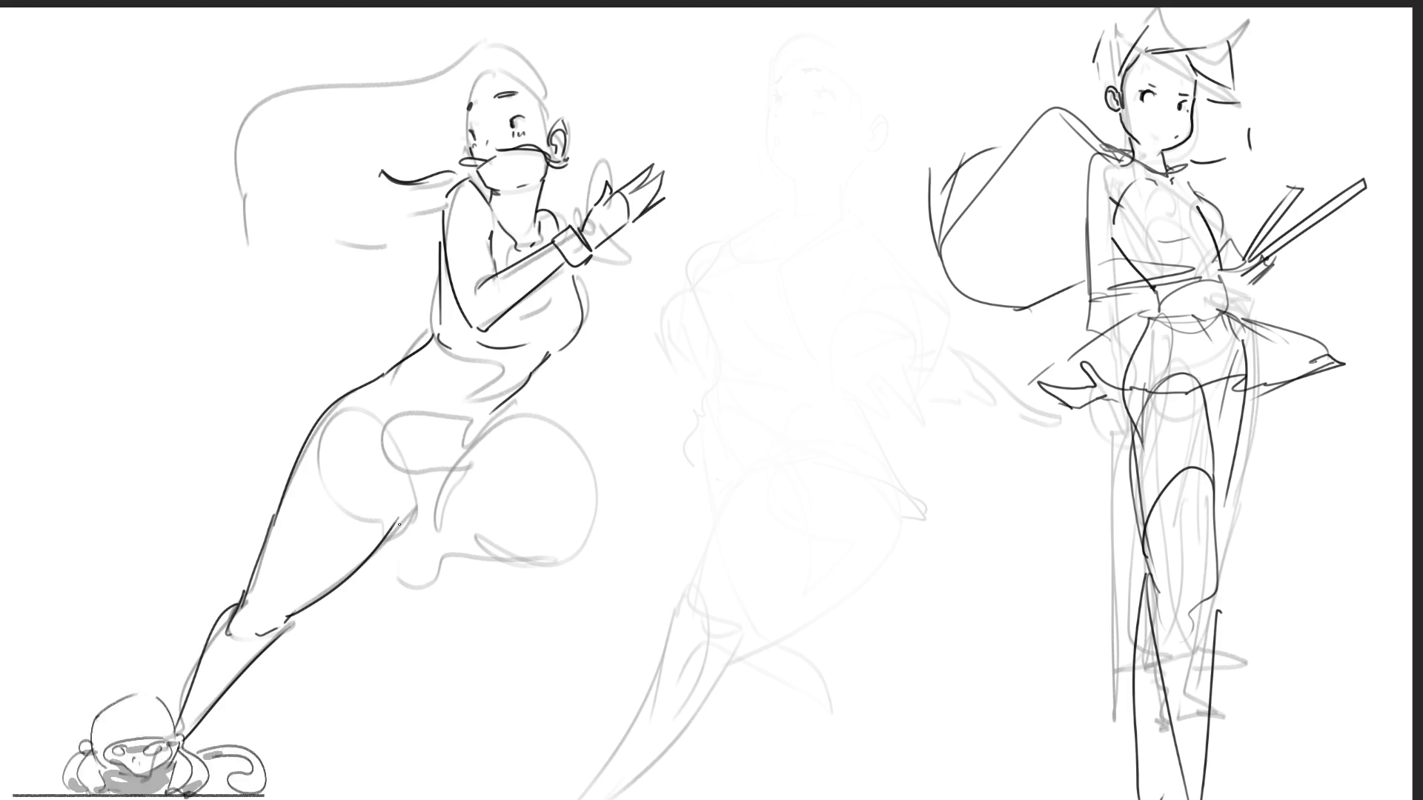
Ink the underside of the trailing thigh, curving it out to the right.
{"action": "mouse_move", "coordinate": [482, 456]}
{"action": "left_mouse_down"}
{"action": "mouse_move", "coordinate": [419, 526]}
{"action": "mouse_move", "coordinate": [424, 541]}
{"action": "mouse_move", "coordinate": [474, 539]}
{"action": "left_mouse_up"}
{"action": "left_click_drag", "start_coordinate": [498, 424], "coordinate": [637, 432]}
{"action": "left_click_drag", "start_coordinate": [436, 536], "coordinate": [673, 482]}
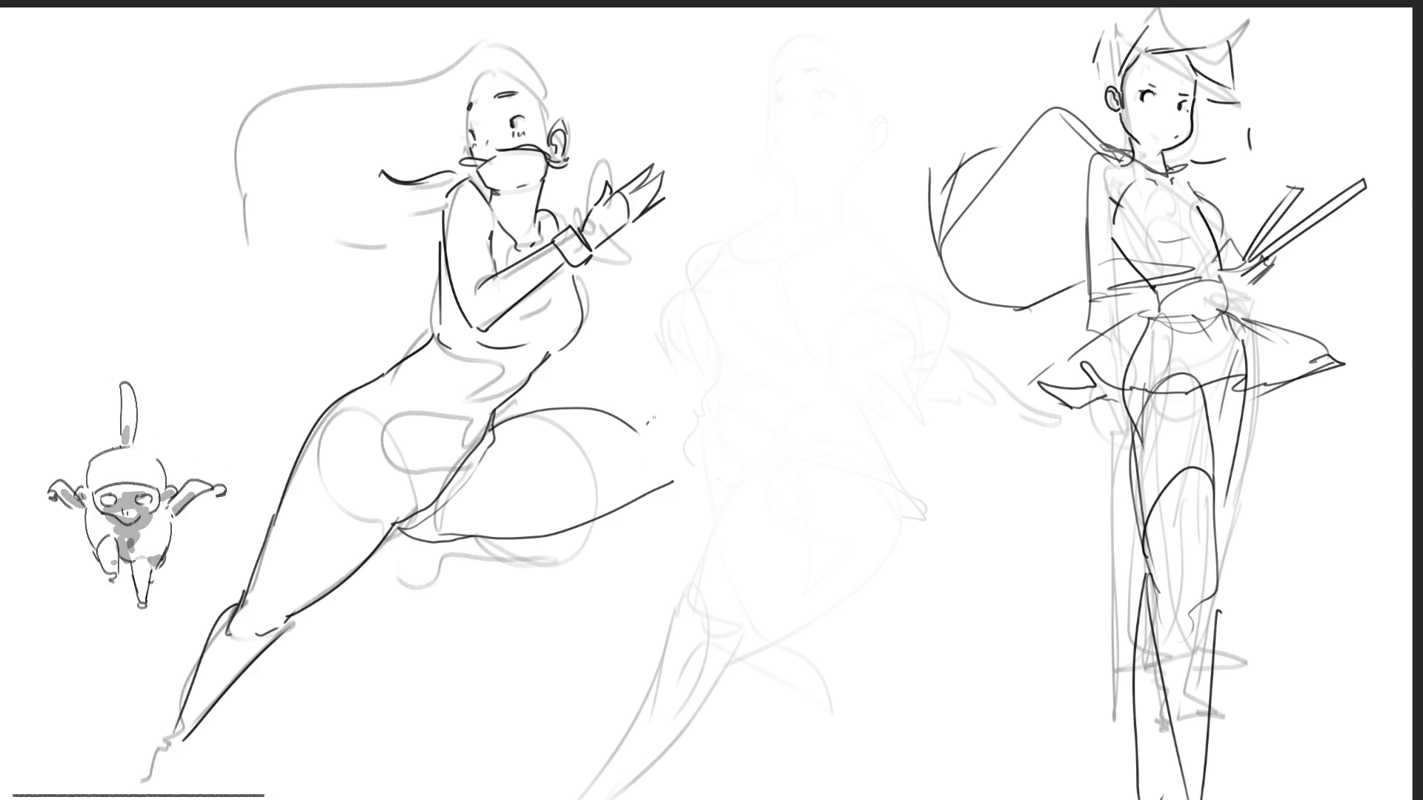